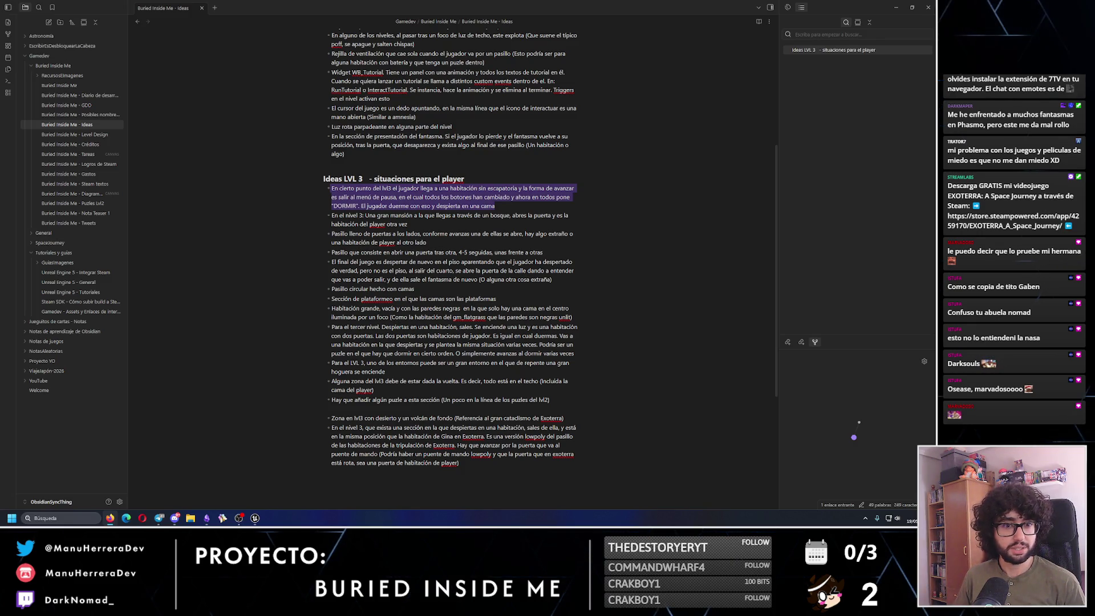
Switch to the Slender: The Arrival Steam page and view the blue forest, red and white room screenshots.
{"action": "key", "text": "alt+Tab"}
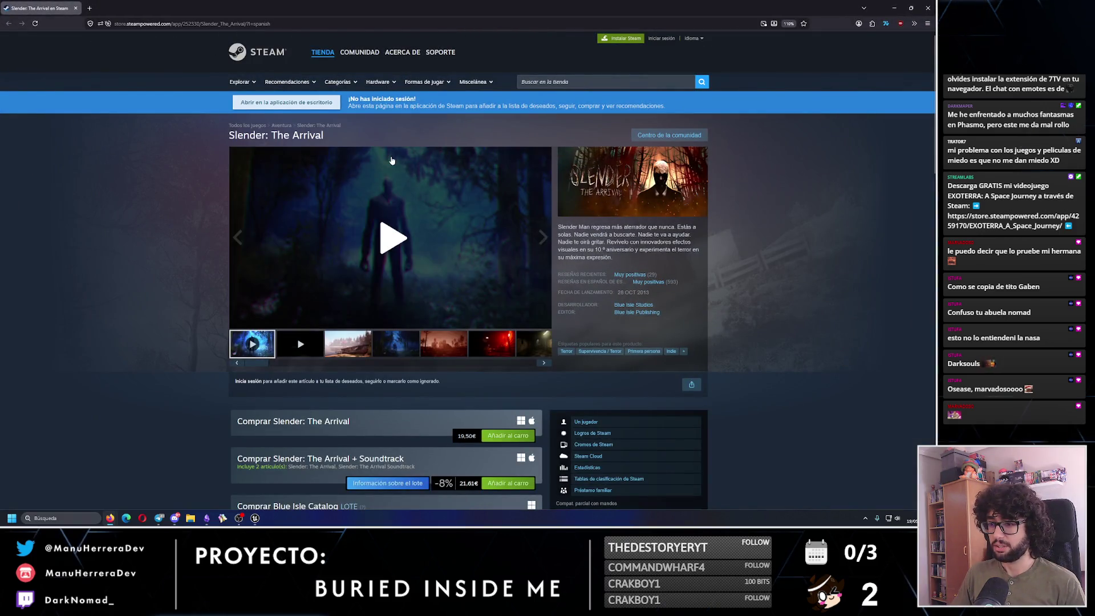
{"action": "left_click", "coordinate": [437, 347]}
{"action": "left_click", "coordinate": [395, 343]}
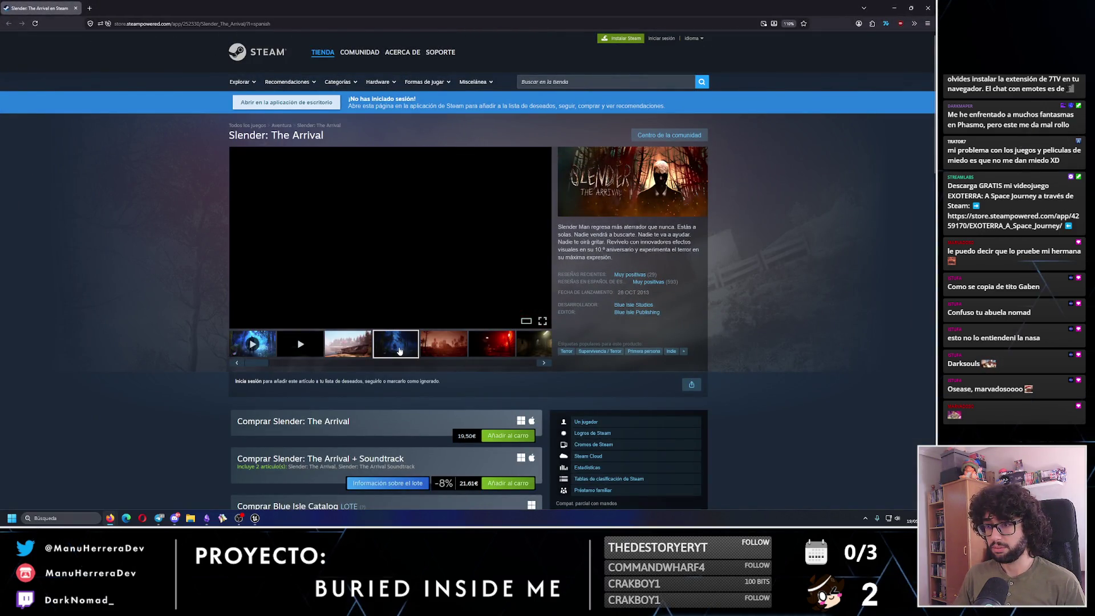
{"action": "left_click", "coordinate": [498, 346]}
{"action": "left_click", "coordinate": [493, 350]}
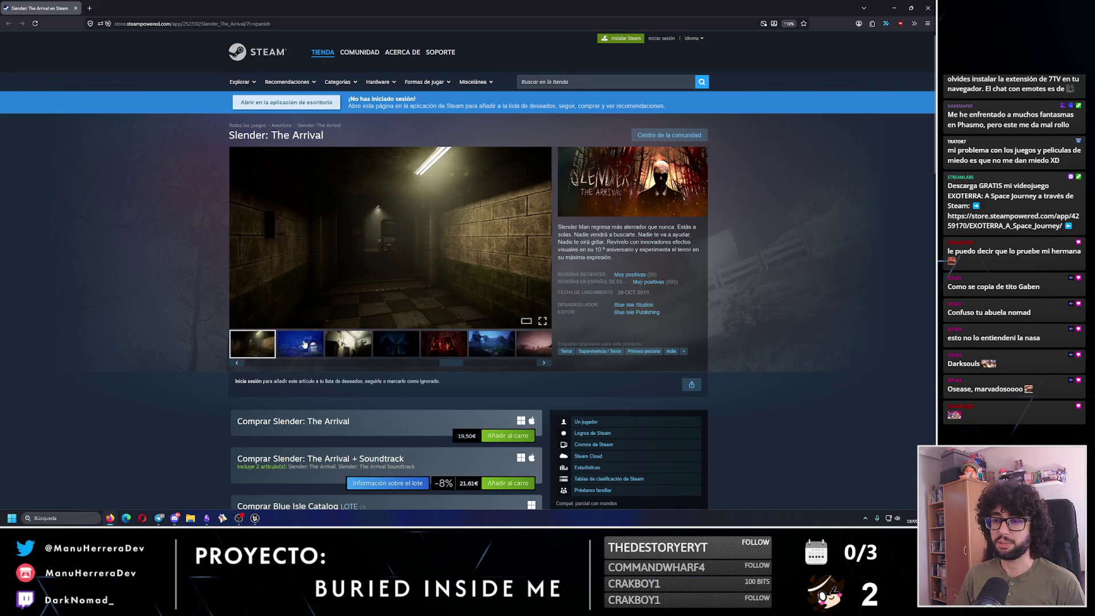
{"action": "left_click", "coordinate": [304, 344]}
{"action": "left_click", "coordinate": [347, 346]}
Step through to the red cave and scarecrow screenshots, then return to the Ideas note.
{"action": "left_click", "coordinate": [393, 347]}
{"action": "left_click", "coordinate": [444, 345]}
{"action": "left_click", "coordinate": [500, 343]}
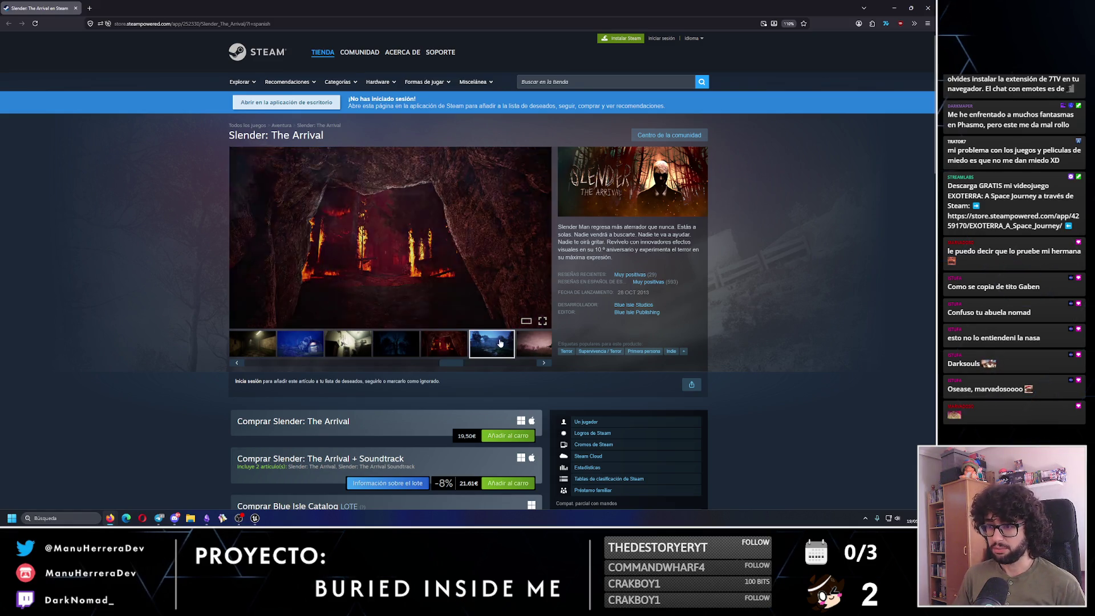
{"action": "left_click", "coordinate": [530, 343]}
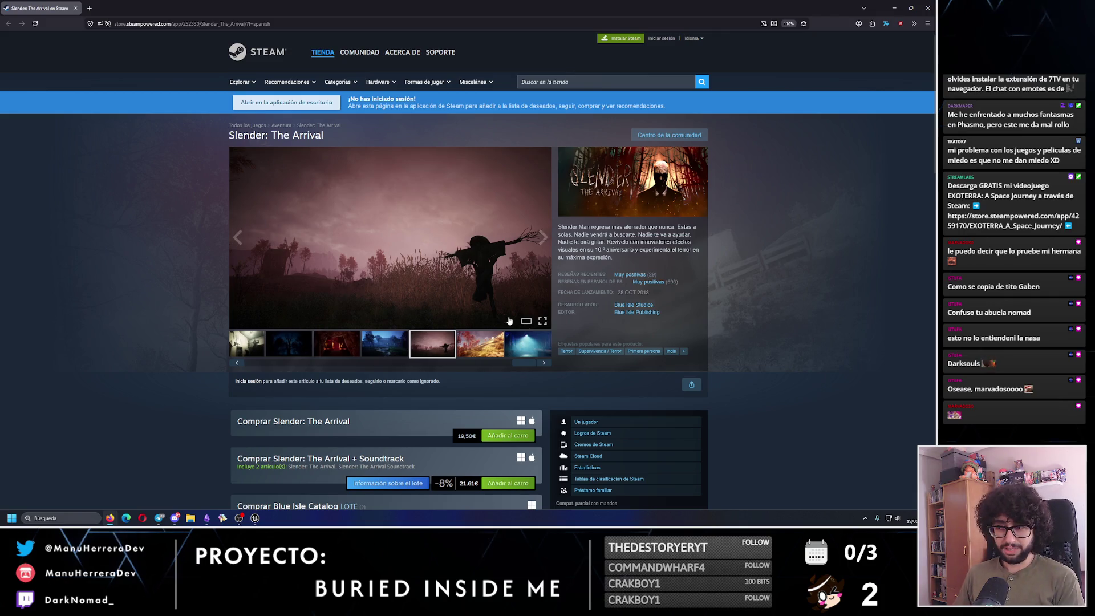
{"action": "key", "text": "alt+Tab"}
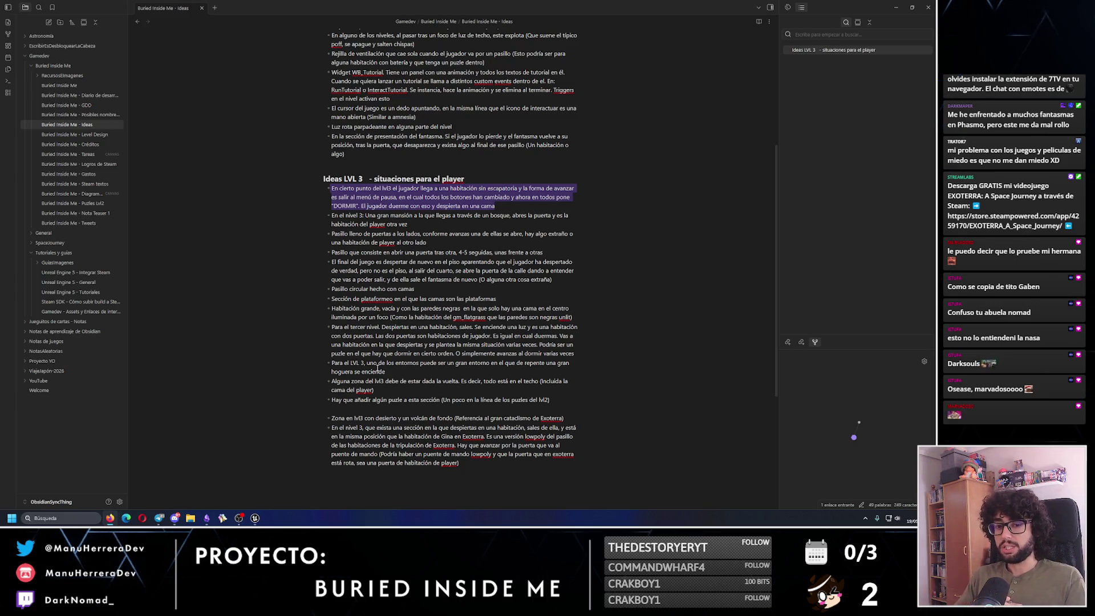
After reading the LVL 3 bullets, switch over to the Unreal Engine level editor.
{"action": "key", "text": "alt+Tab"}
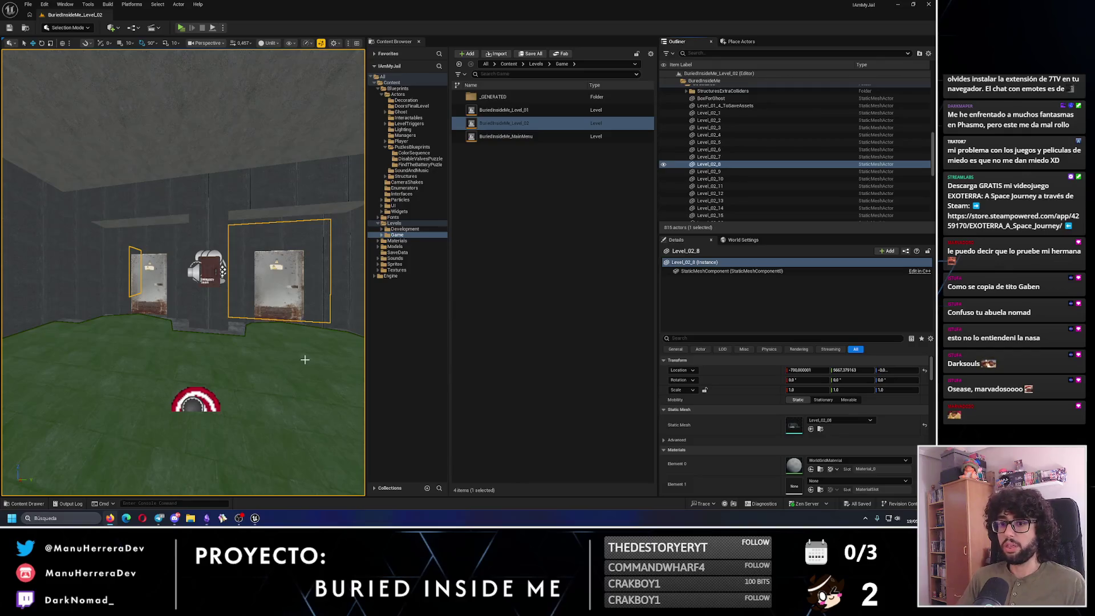
Fly the camera around Level_02's rooms, deselect the Level_02_8 mesh, and return to the Ideas note.
{"action": "mouse_move", "coordinate": [304, 359]}
{"action": "left_mouse_down"}
{"action": "mouse_move", "coordinate": [212, 327]}
{"action": "mouse_move", "coordinate": [276, 447]}
{"action": "mouse_move", "coordinate": [213, 360]}
{"action": "mouse_move", "coordinate": [234, 292]}
{"action": "left_mouse_up"}
{"action": "left_click", "coordinate": [259, 416]}
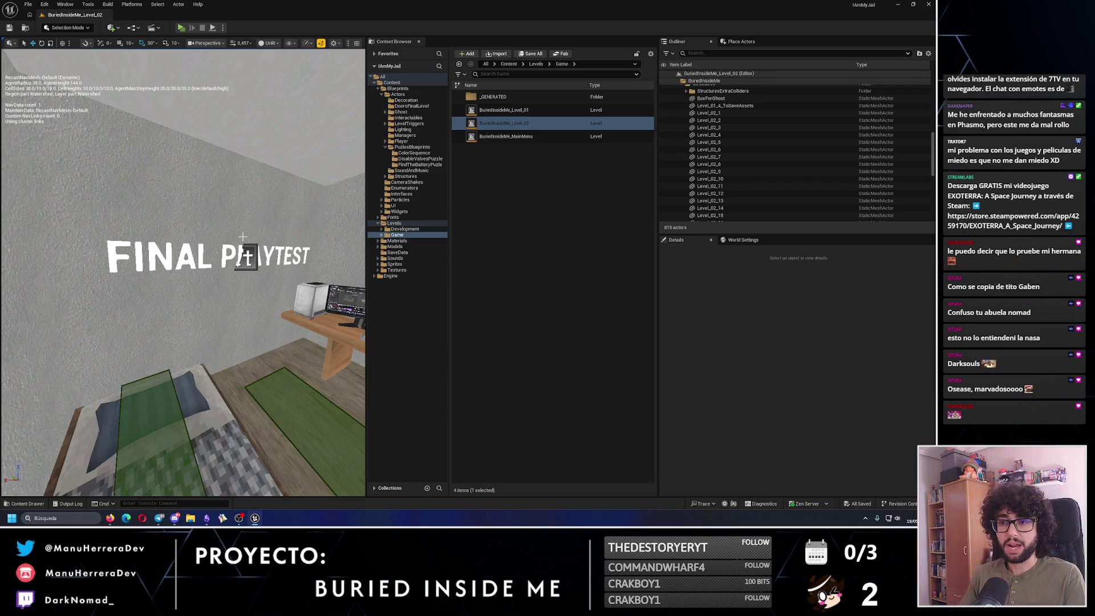
{"action": "left_click_drag", "start_coordinate": [246, 257], "coordinate": [220, 291]}
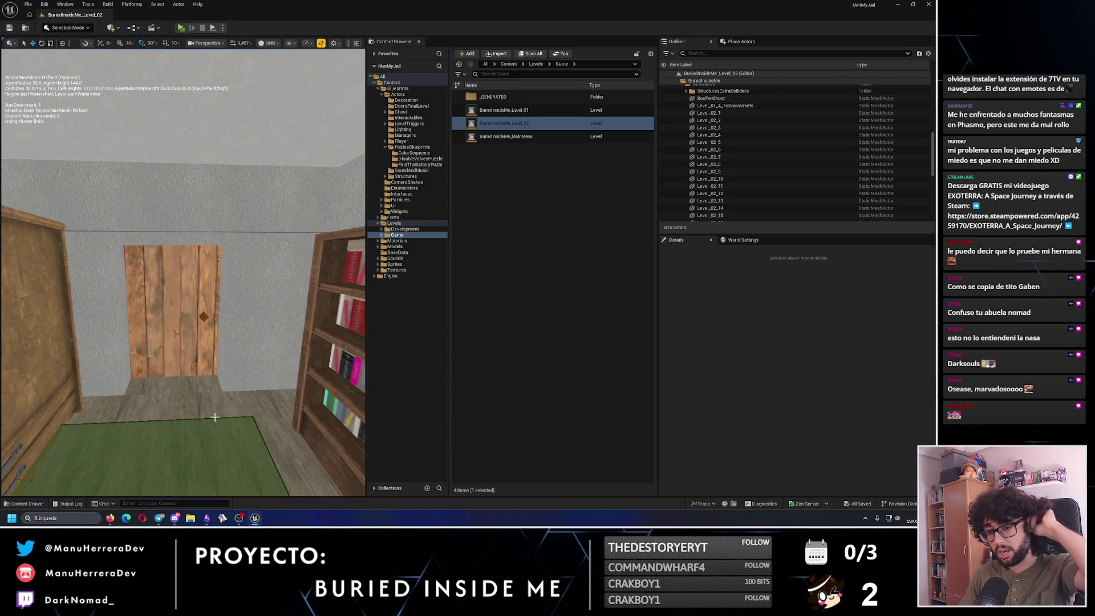
{"action": "key", "text": "alt+Tab"}
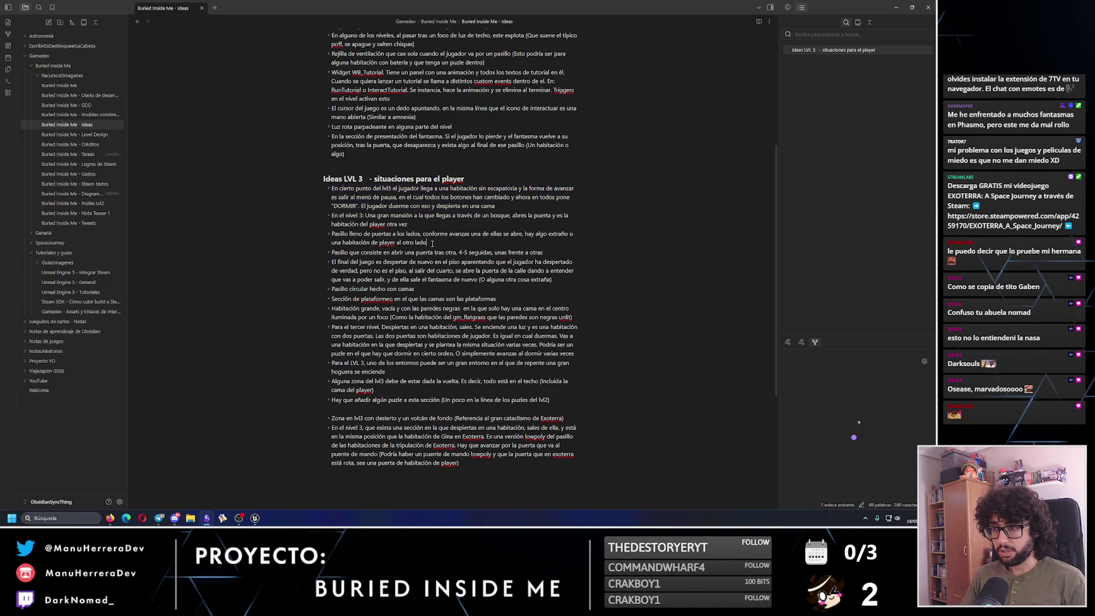
Copy the two Pasillo corridor ideas into the Level Design note under 'Nivel 3 - final'.
{"action": "triple_click", "coordinate": [336, 234]}
{"action": "left_click", "coordinate": [558, 251], "text": "shift"}
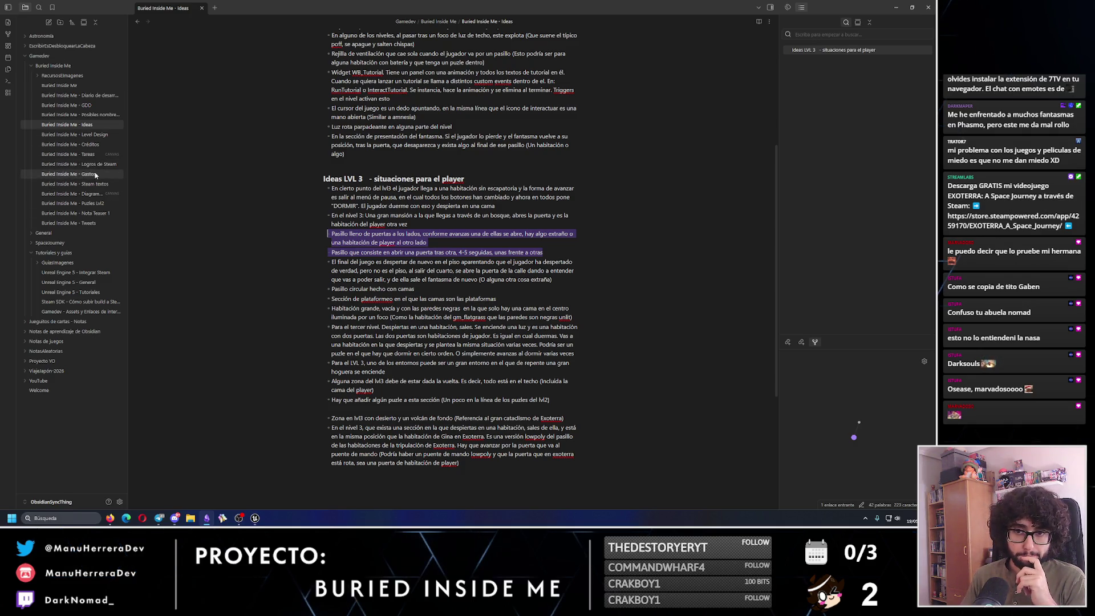
{"action": "left_click", "coordinate": [78, 135]}
{"action": "scroll", "coordinate": [381, 248], "scroll_direction": "down", "scroll_amount": 10}
{"action": "left_click", "coordinate": [378, 274]}
{"action": "key", "text": "ctrl+v"}
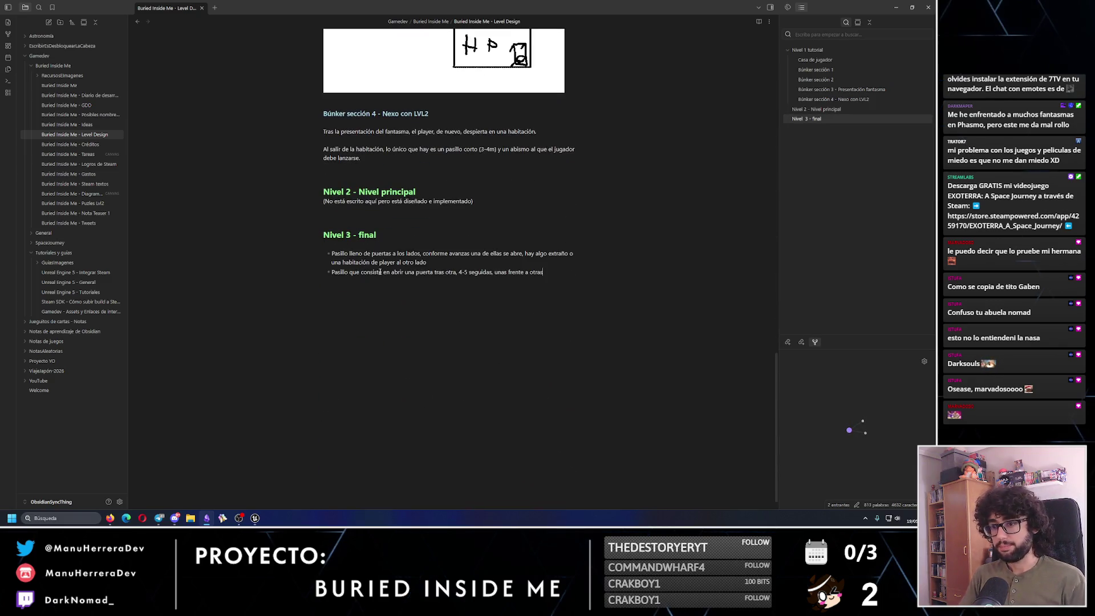
{"action": "key", "text": "Return"}
{"action": "key", "text": "Return"}
{"action": "key", "text": "Up"}
{"action": "type", "text": "Al td"}
Write the intro paragraph about waking in the bunker after level 2 above the pasted ideas.
{"action": "key", "text": "BackSpace"}
{"action": "key", "text": "BackSpace"}
{"action": "type", "text": "desperat"}
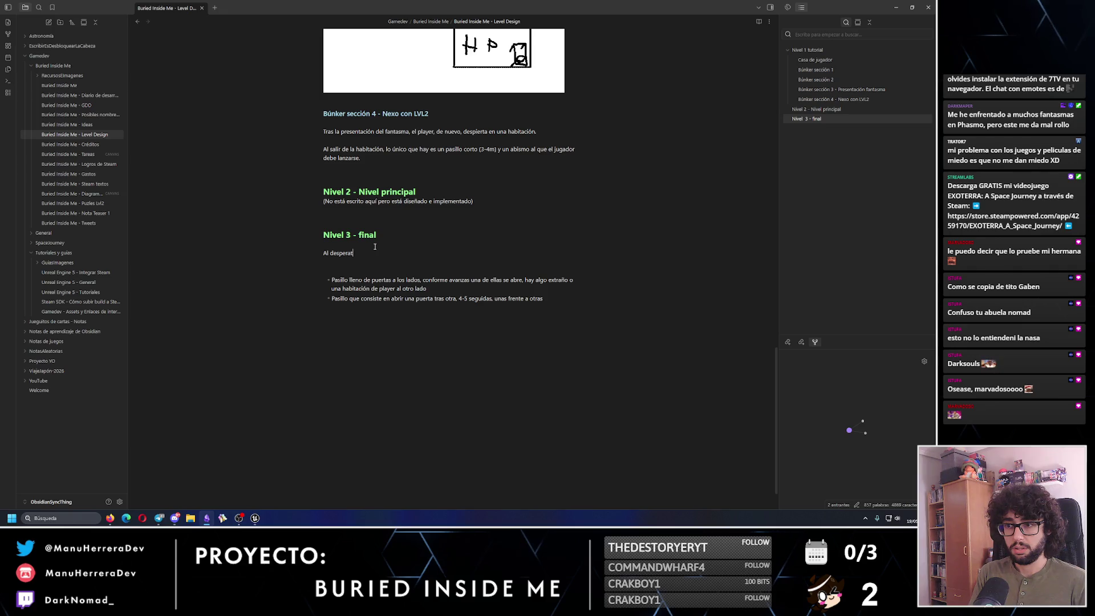
{"action": "key", "text": "BackSpace"}
{"action": "key", "text": "BackSpace"}
{"action": "type", "text": "n una"}
{"action": "type", "text": "ón de player"}
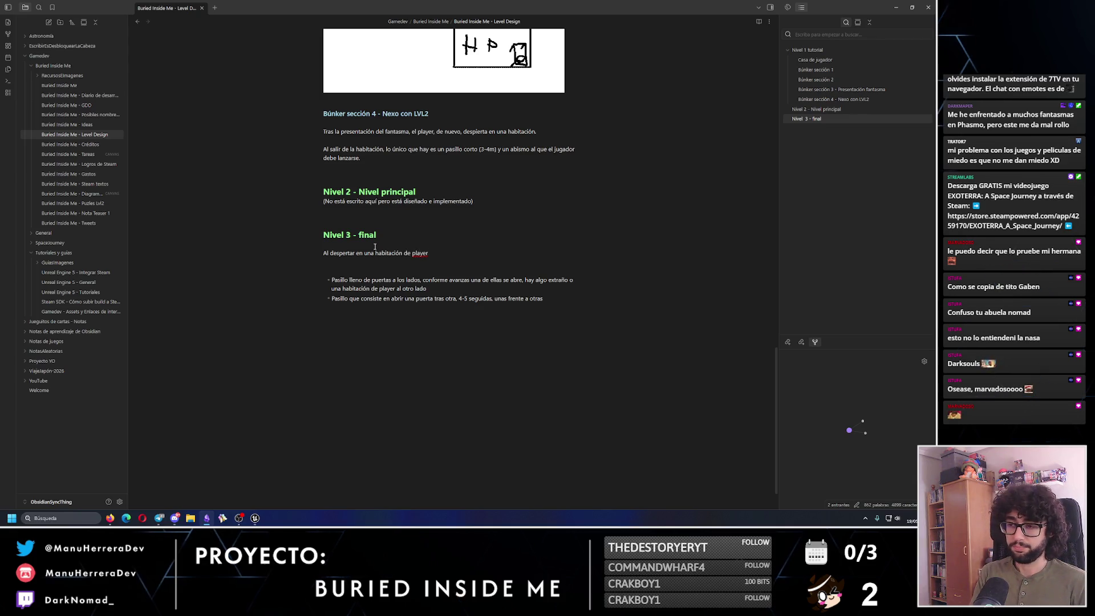
{"action": "type", "text": " t"}
{"action": "type", "text": "dormir en el"}
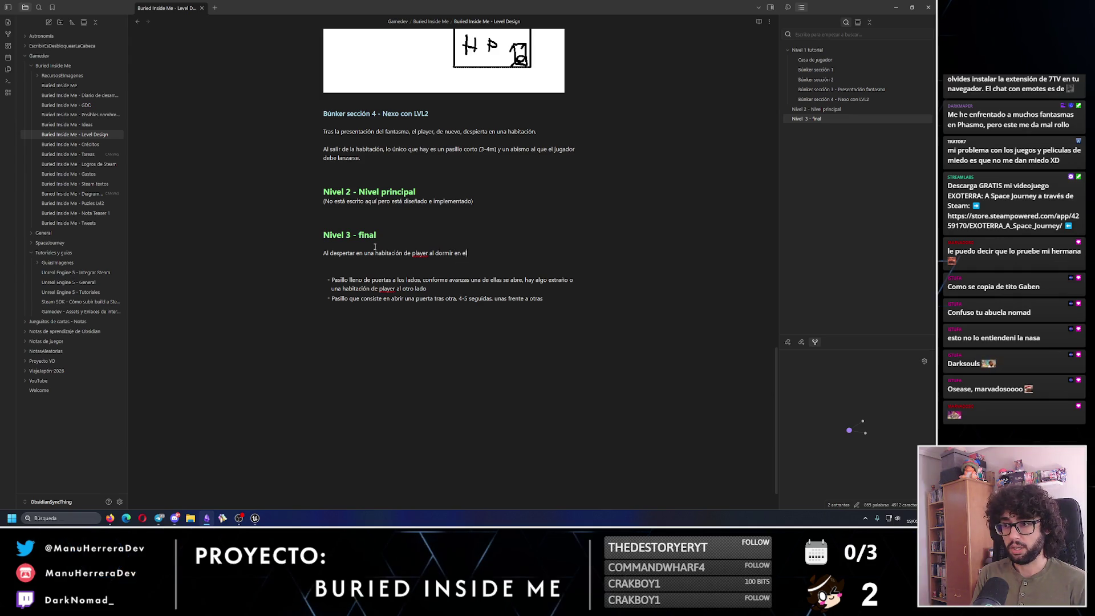
{"action": "key", "text": "BackSpace"}
{"action": "key", "text": "BackSpace"}
{"action": "key", "text": "BackSpace"}
{"action": "type", "text": "teir enl nivel"}
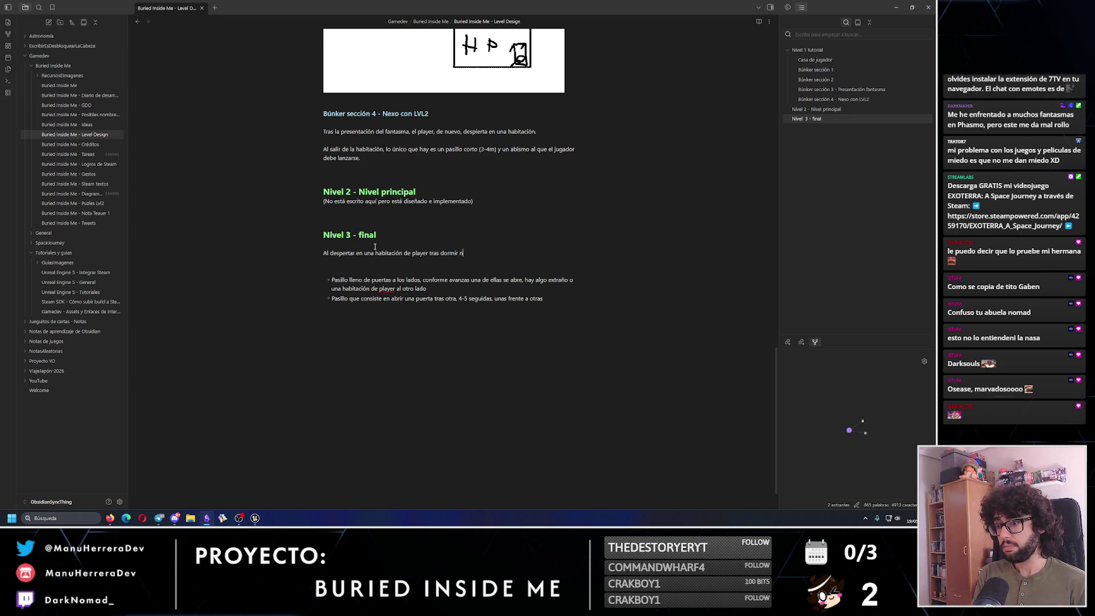
{"action": "type", "text": " 2. El"}
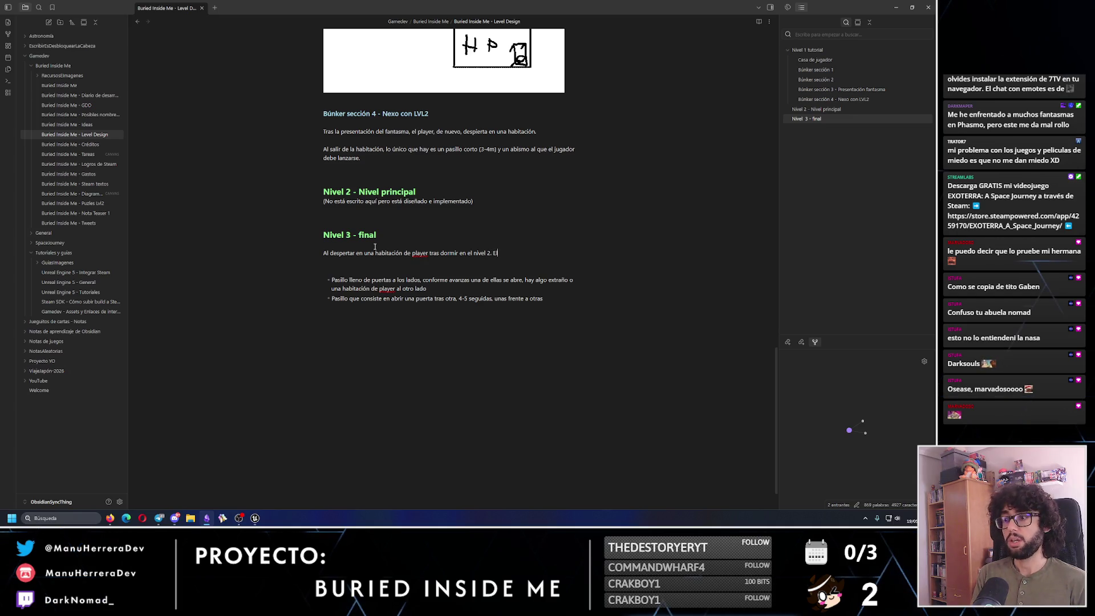
{"action": "type", "text": " jugador tiendrá "}
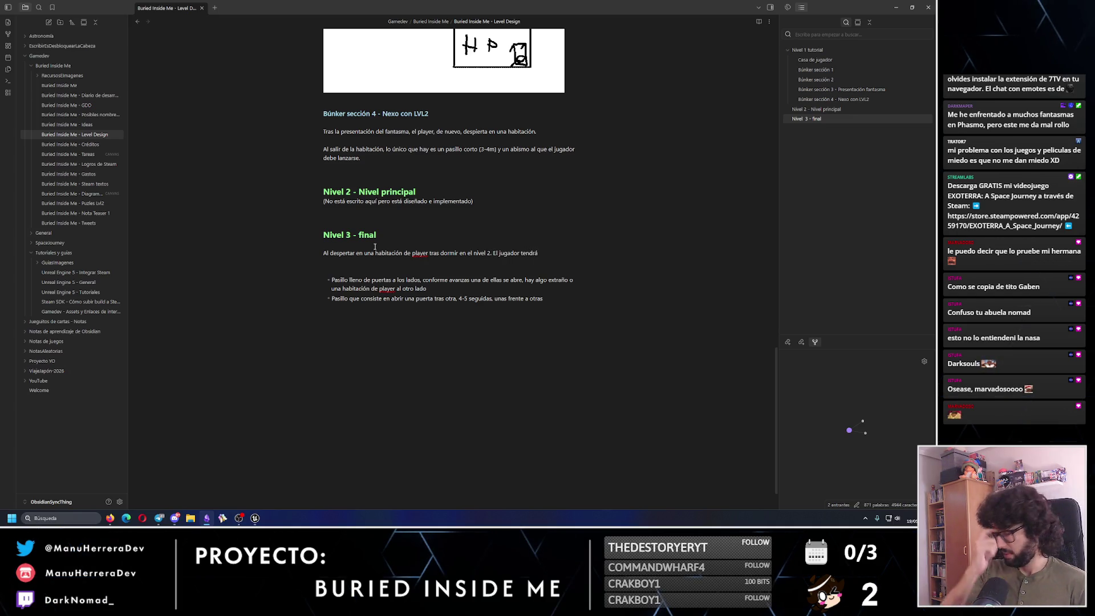
{"action": "type", "text": "q"}
{"action": "type", "text": "as se"}
{"action": "type", "text": "nes e"}
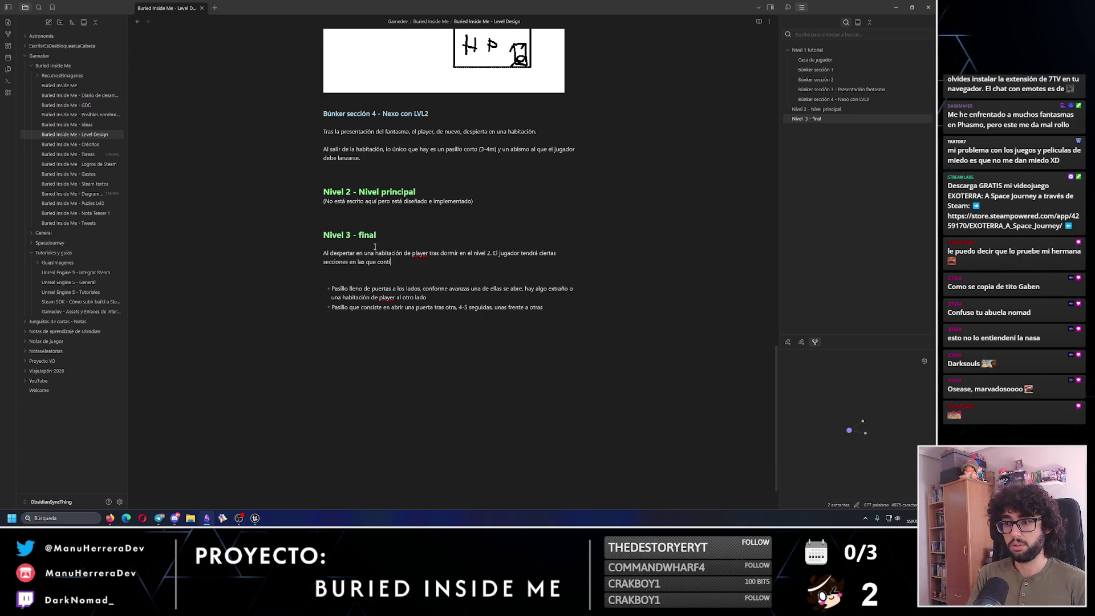
{"action": "type", "text": " ará estando"}
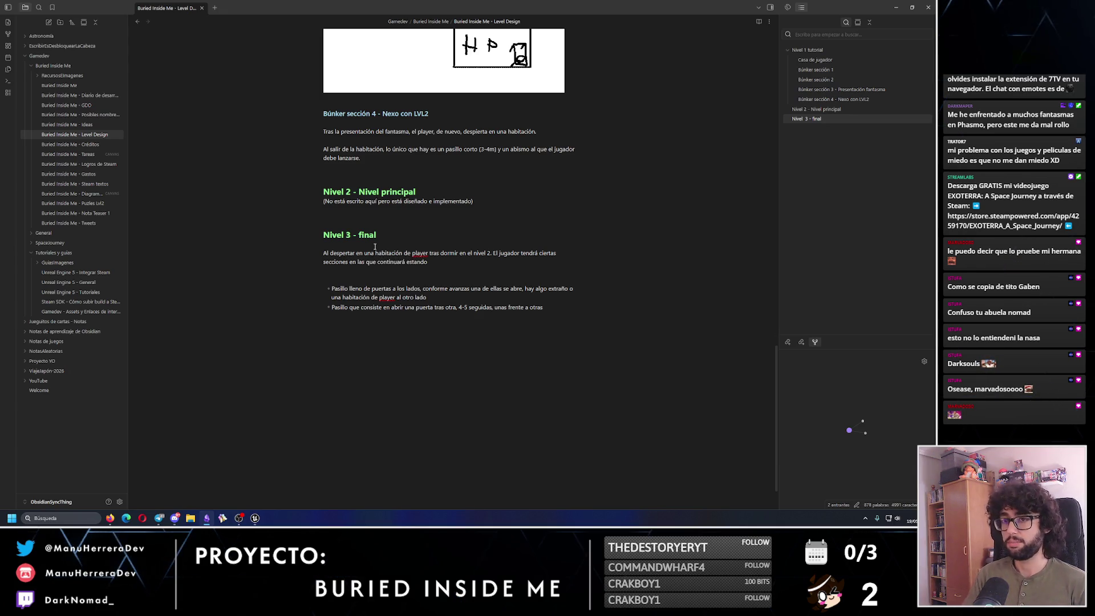
{"action": "type", "text": " dentro del búnker."}
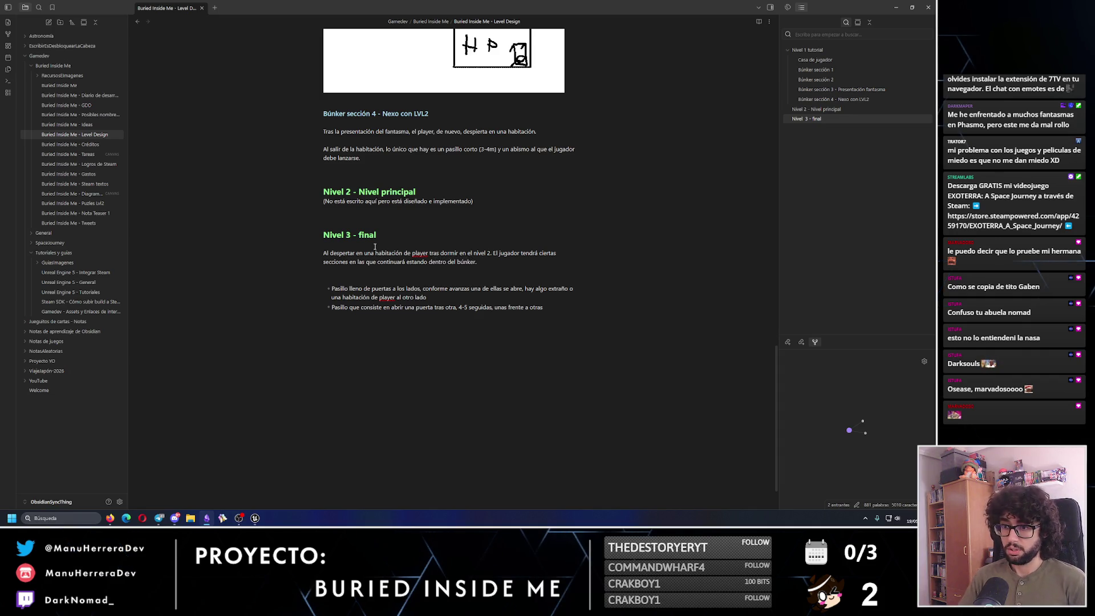
{"action": "key", "text": "Return"}
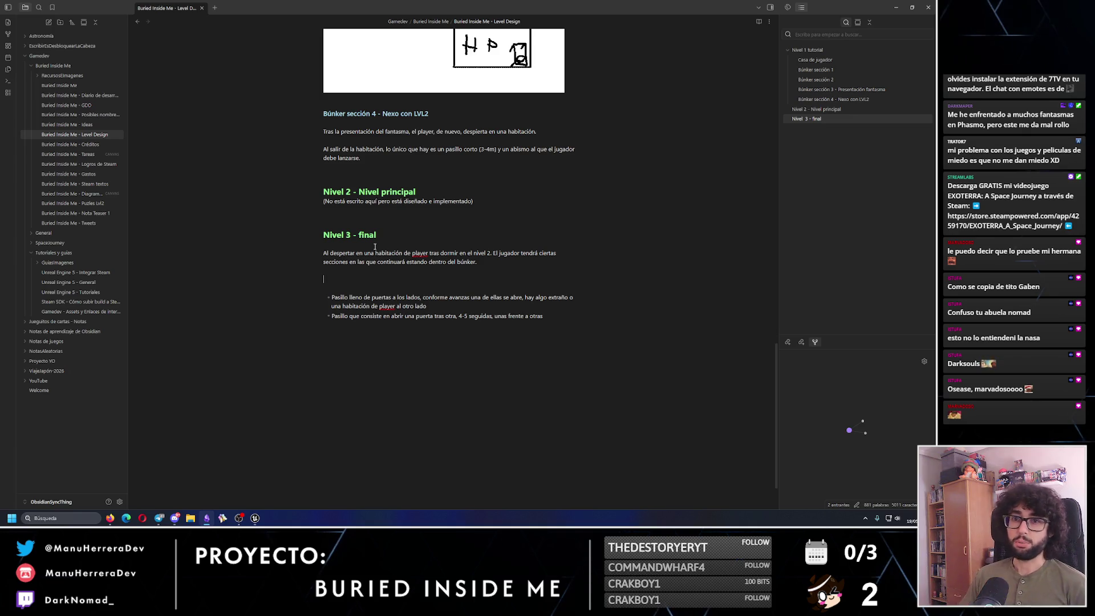
{"action": "left_click", "coordinate": [77, 94]}
{"action": "scroll", "coordinate": [421, 250], "scroll_direction": "down", "scroll_amount": 1}
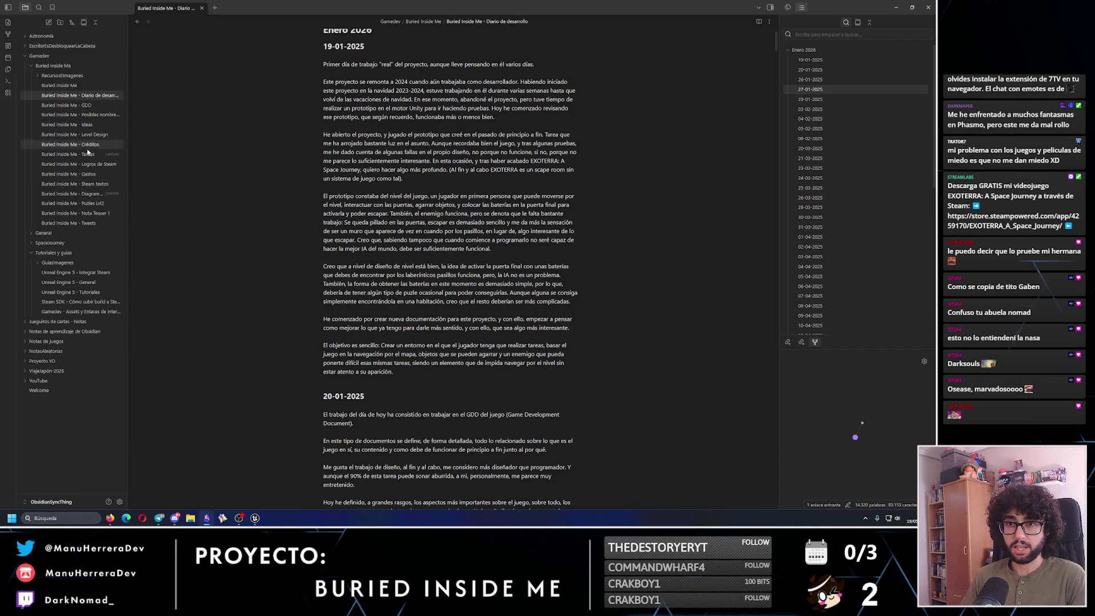
Add a new Ideas bullet about crystals revealing ghosts behind the glass.
{"action": "left_click", "coordinate": [77, 124]}
{"action": "scroll", "coordinate": [464, 266], "scroll_direction": "down", "scroll_amount": 10}
{"action": "left_click", "coordinate": [568, 191]}
{"action": "key", "text": "Return"}
{"action": "type", "text": "Sección en la que se vean"}
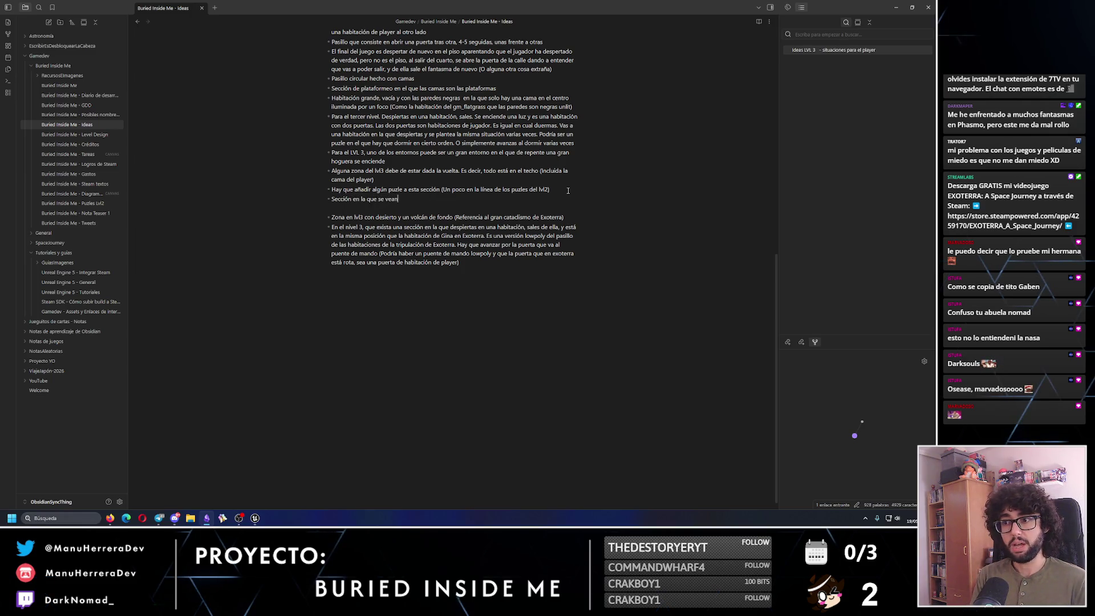
{"action": "type", "text": " muchos fantasmas"}
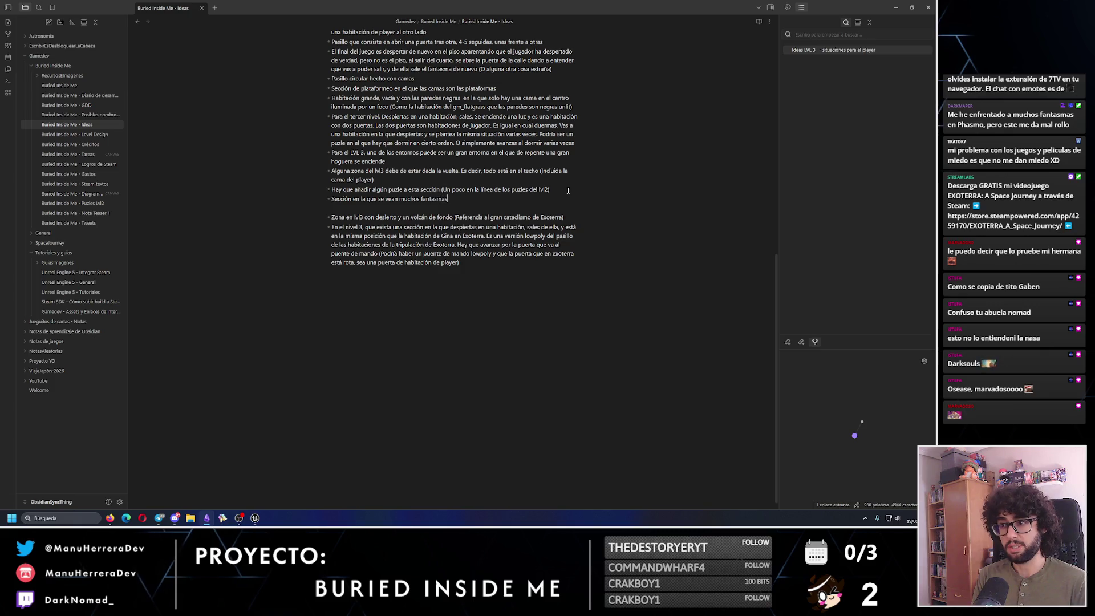
{"action": "type", "text": "en algún lugar "}
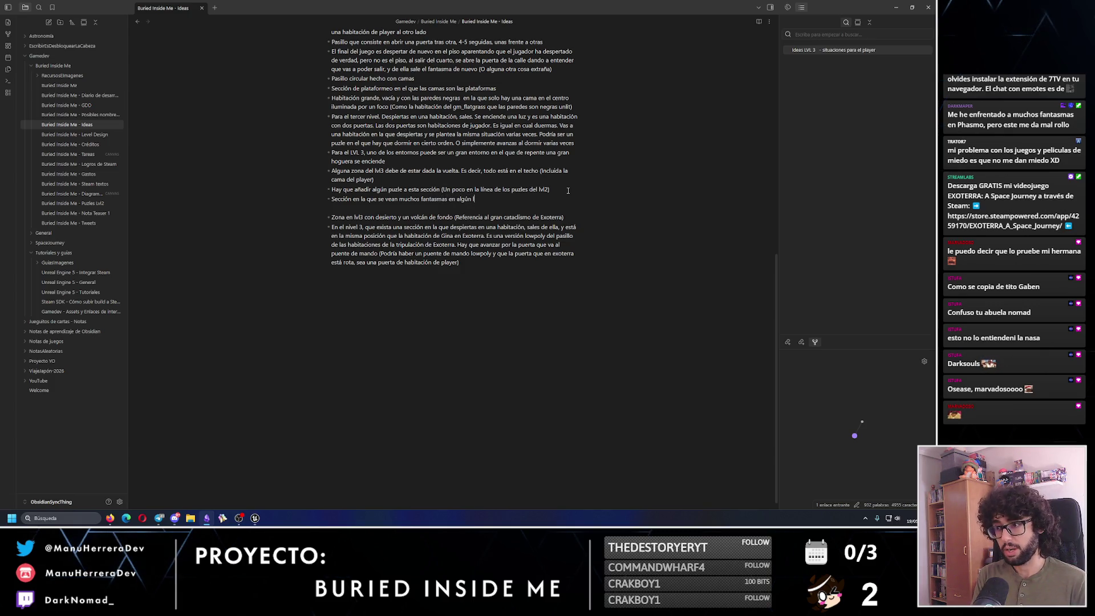
{"action": "type", "text": "(Quizá alguna sala)"}
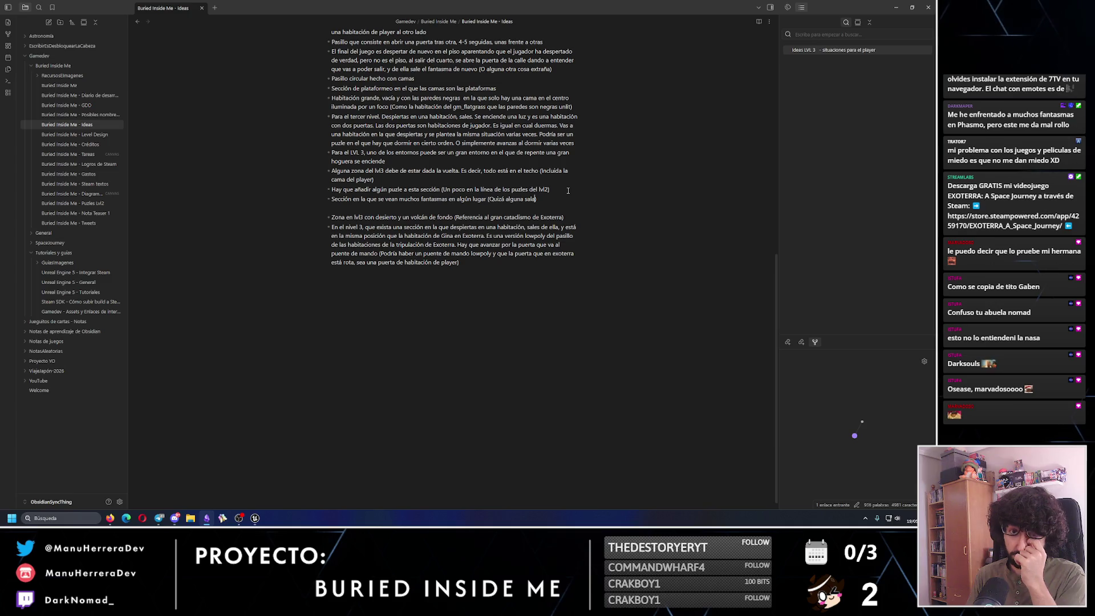
{"action": "type", "text": " tras un"}
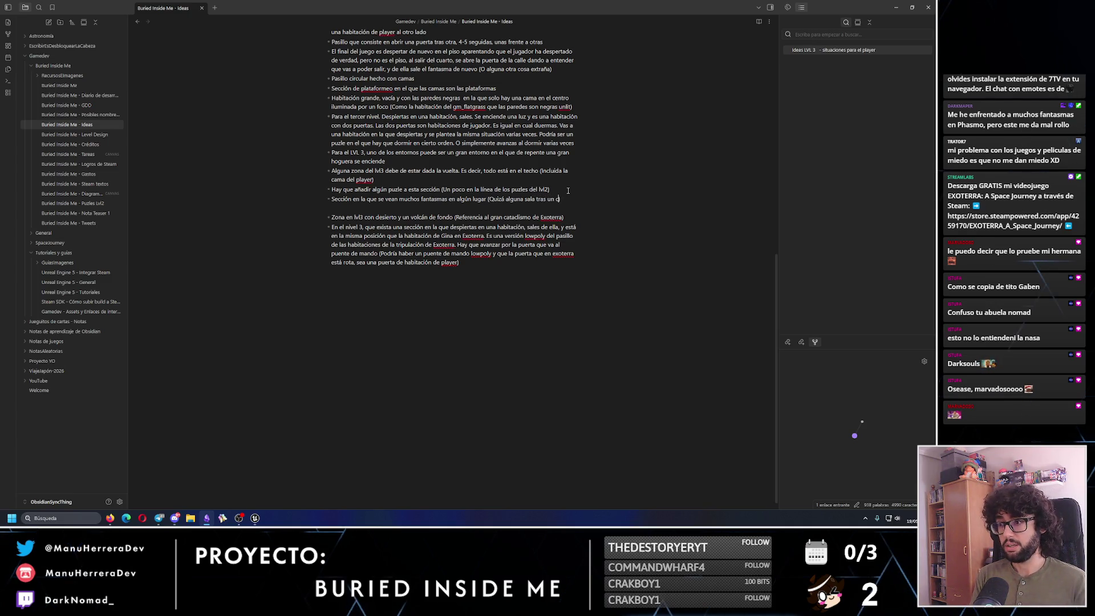
{"action": "type", "text": " cristal"}
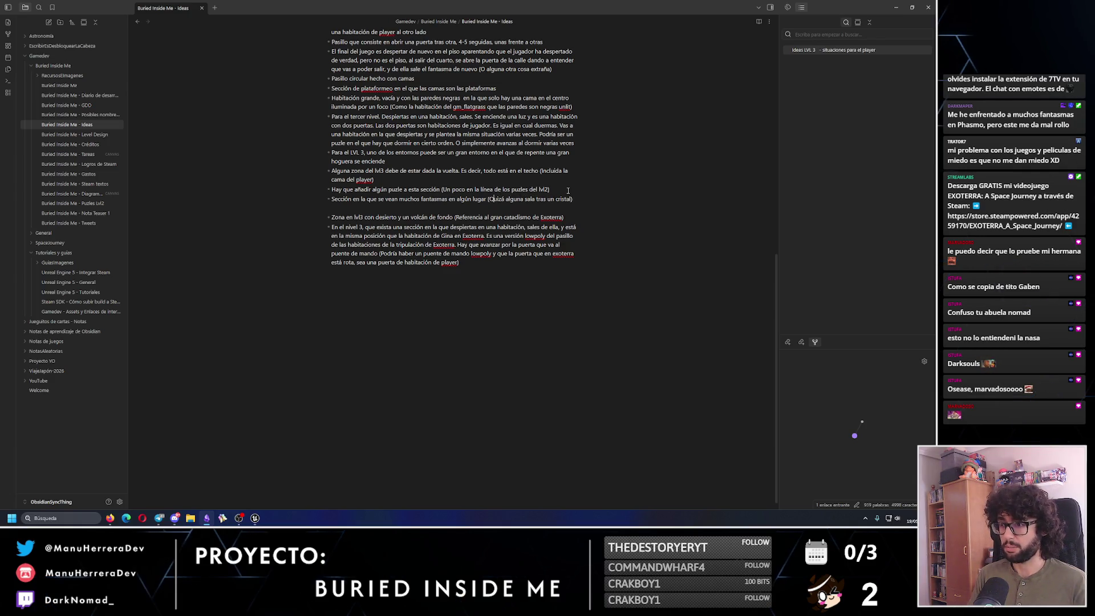
{"action": "key", "text": "BackSpace"}
{"action": "type", "text": "."}
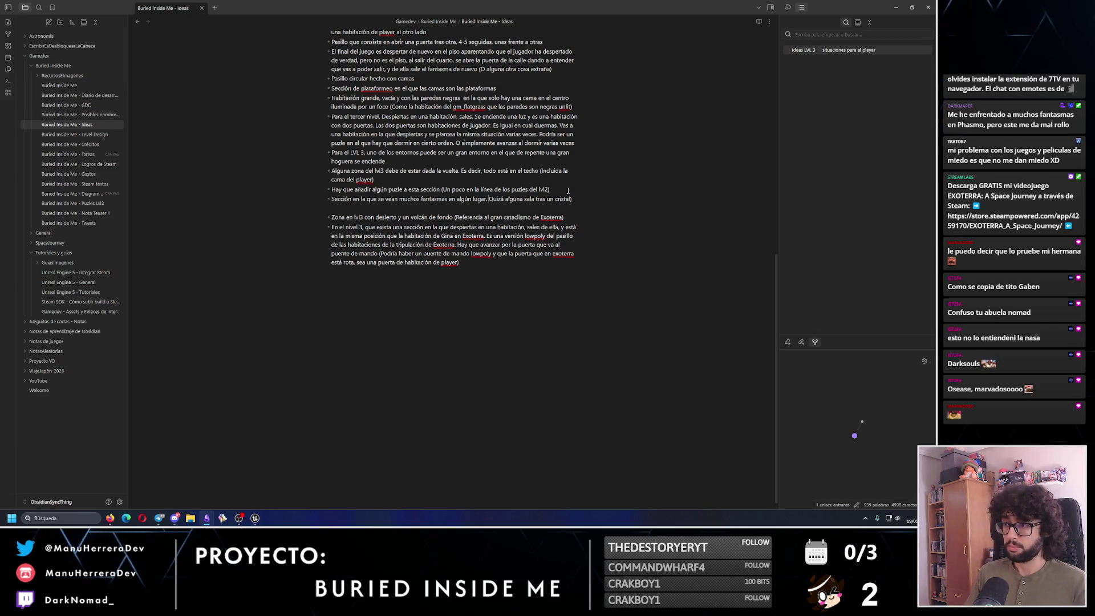
{"action": "key", "text": "BackSpace"}
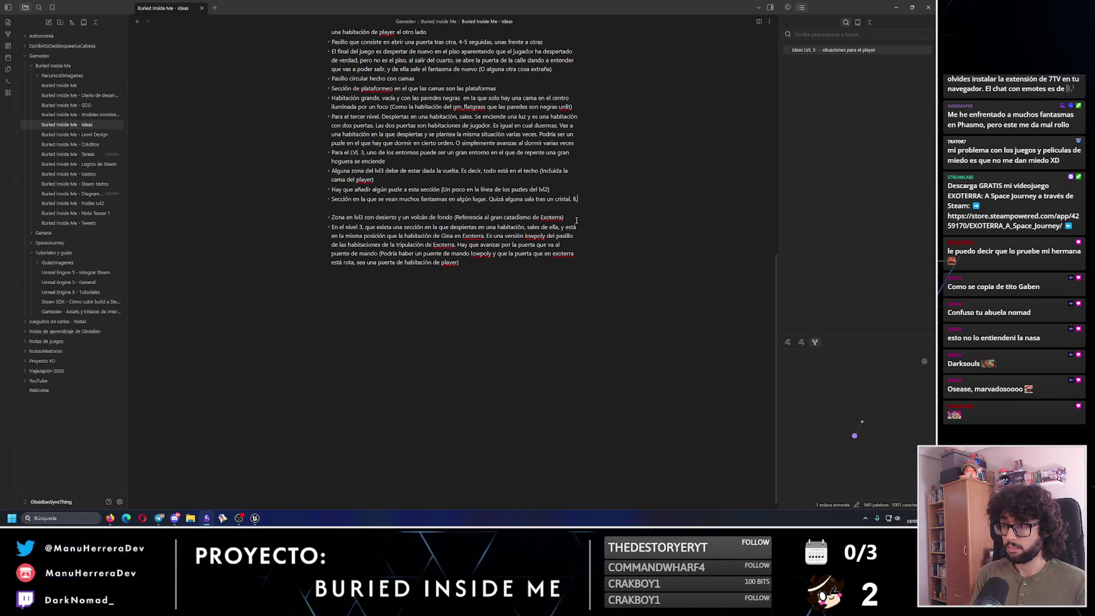
{"action": "key", "text": "BackSpace"}
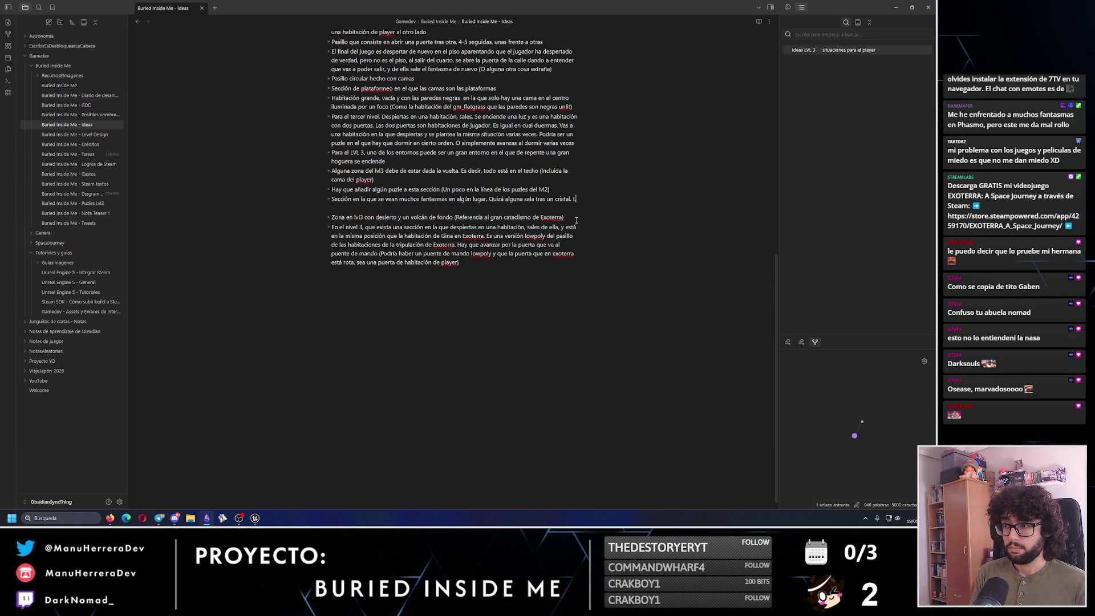
{"action": "type", "text": "L"}
{"action": "type", "text": "gar a una sala, hay unos crista"}
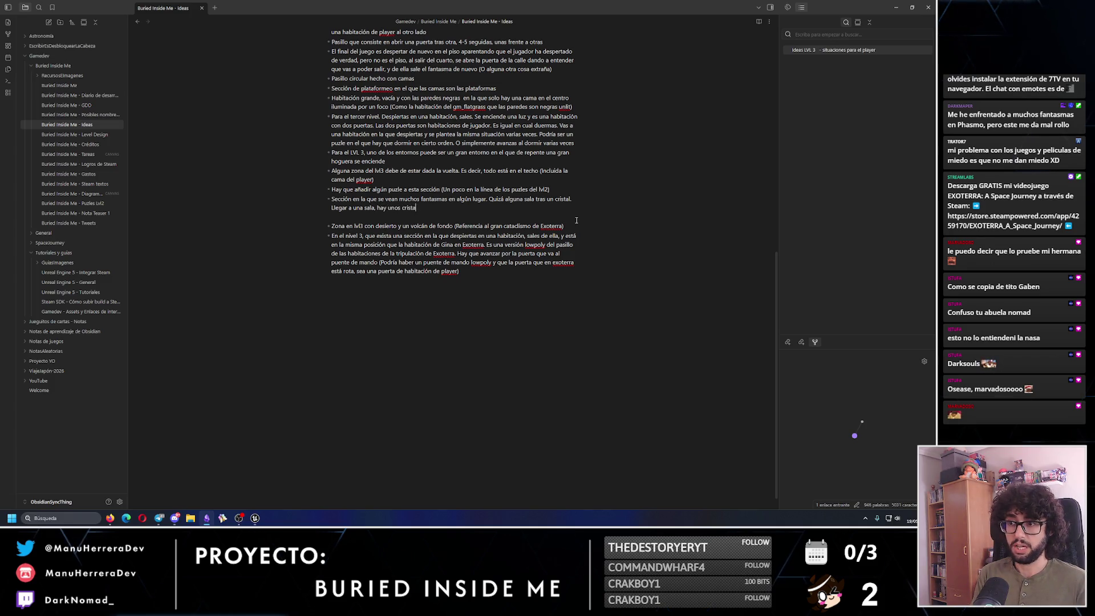
{"action": "type", "text": "les que dan a otra "}
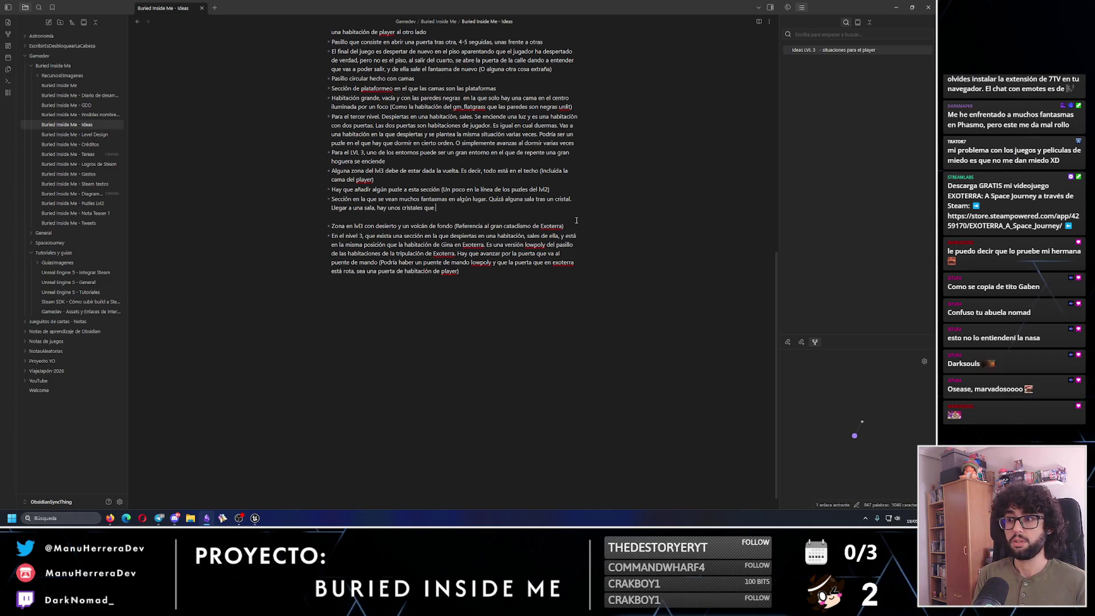
{"action": "type", "text": "habitac"}
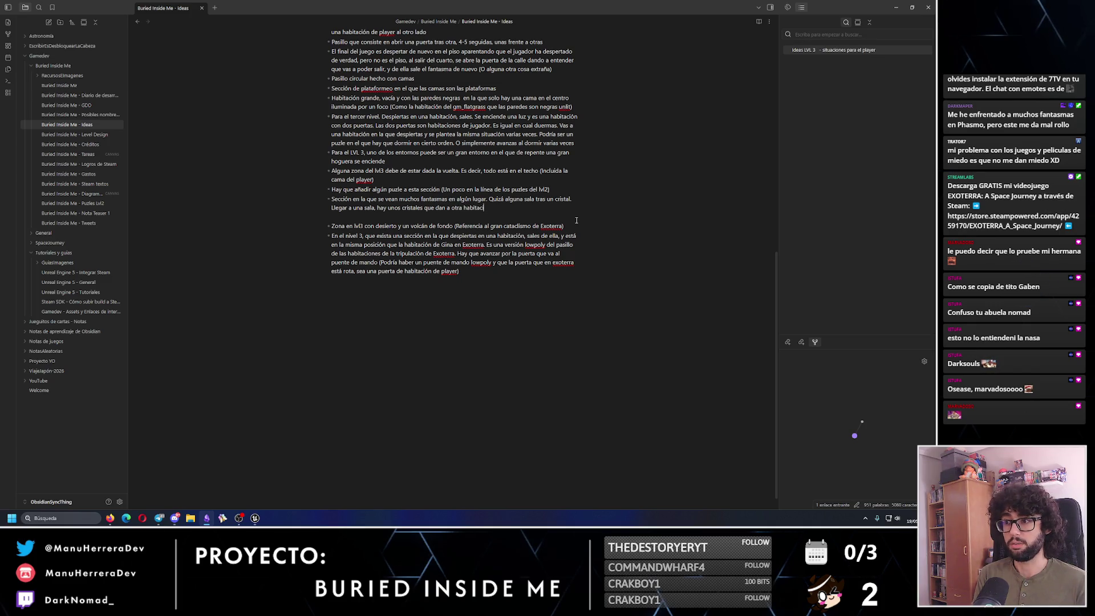
{"action": "type", "text": "La "}
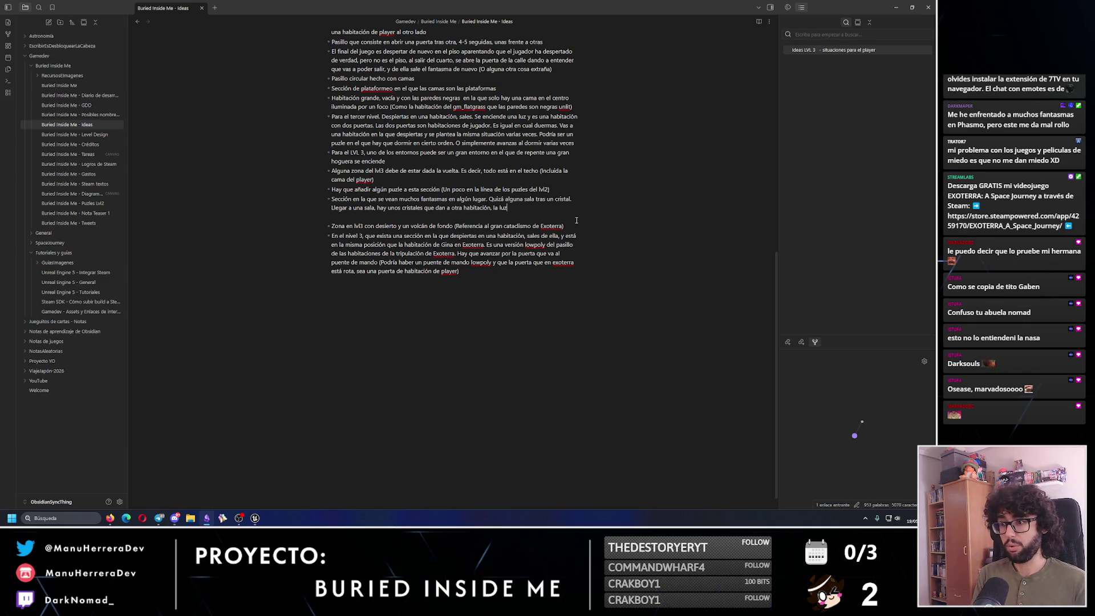
{"action": "type", "text": " dea"}
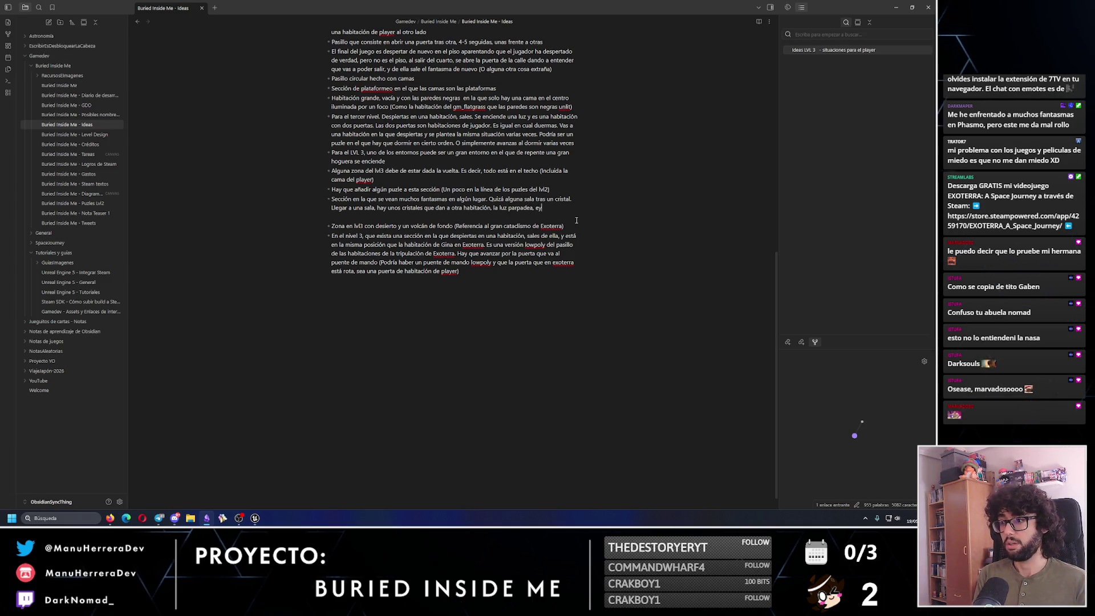
{"action": "type", "text": "y al"}
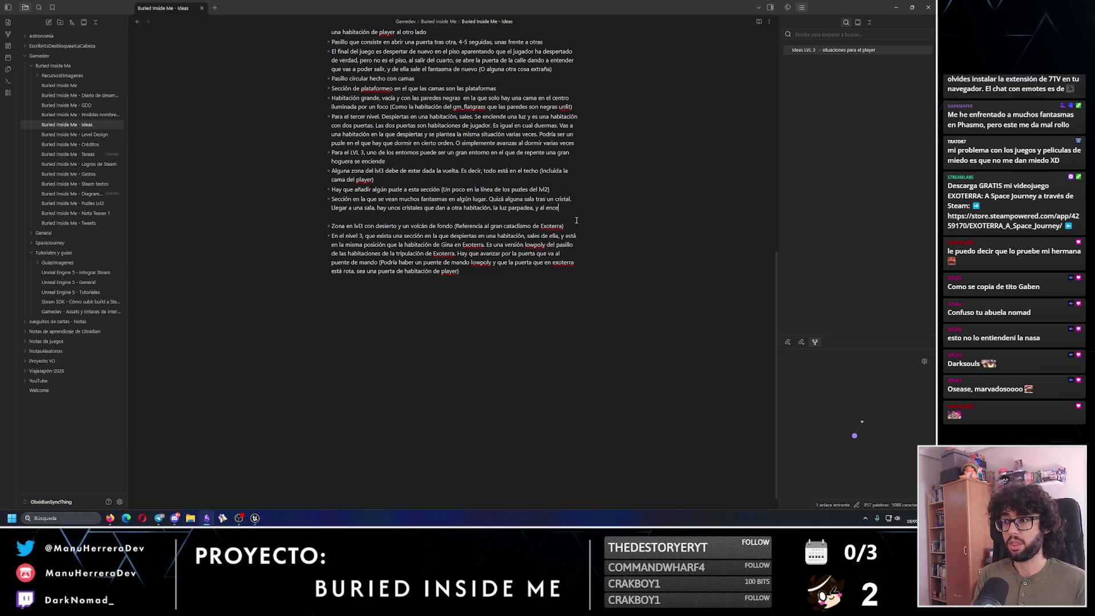
{"action": "type", "text": "encenderse a través del c"}
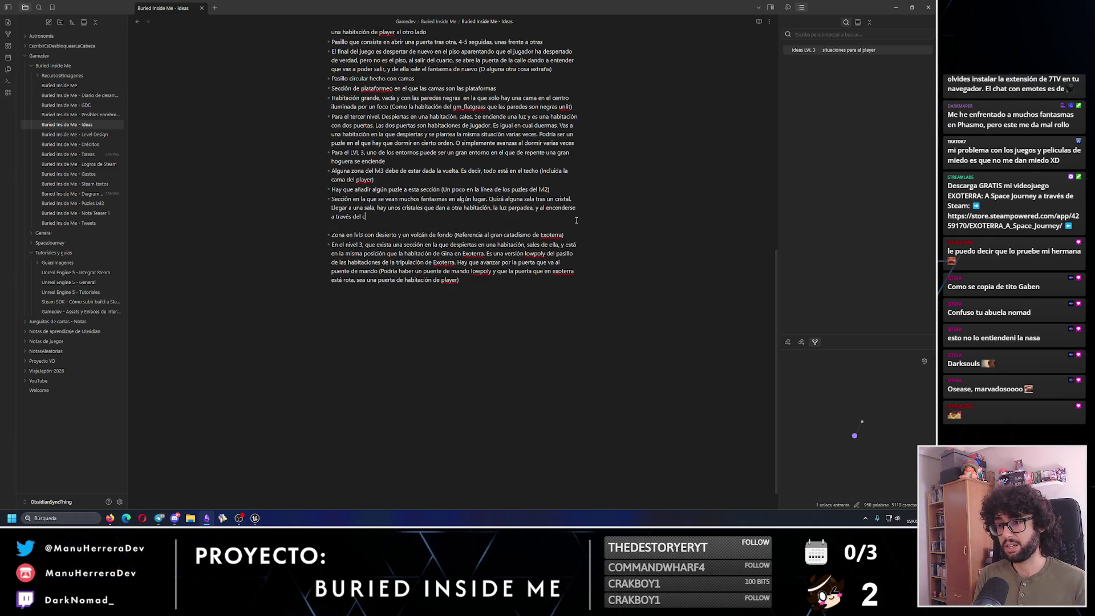
{"action": "type", "text": "ueden visualizarse ver"}
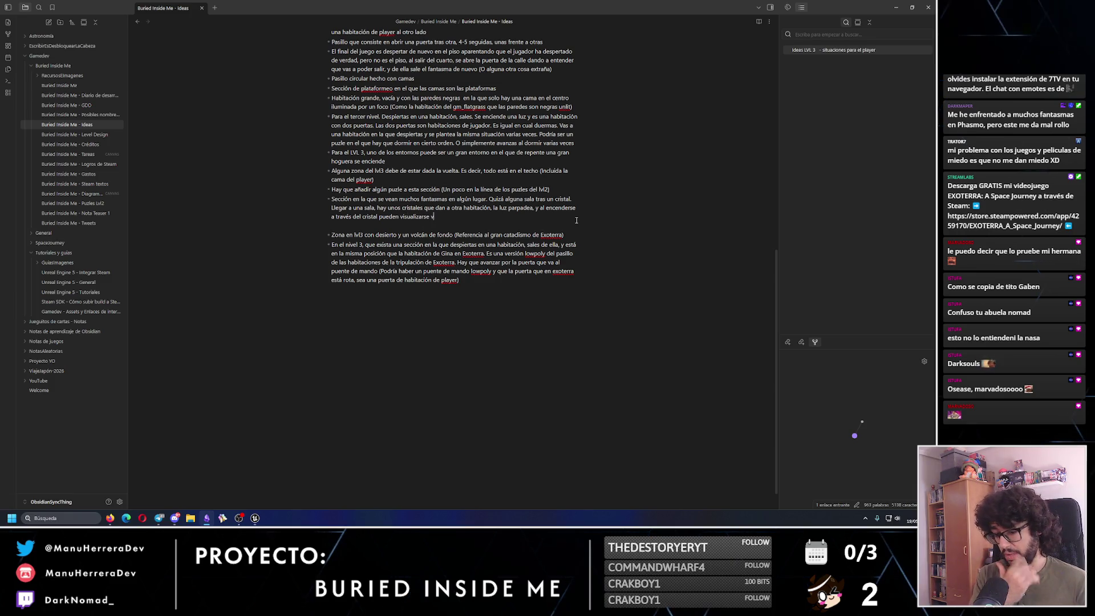
{"action": "type", "text": "tasmas."}
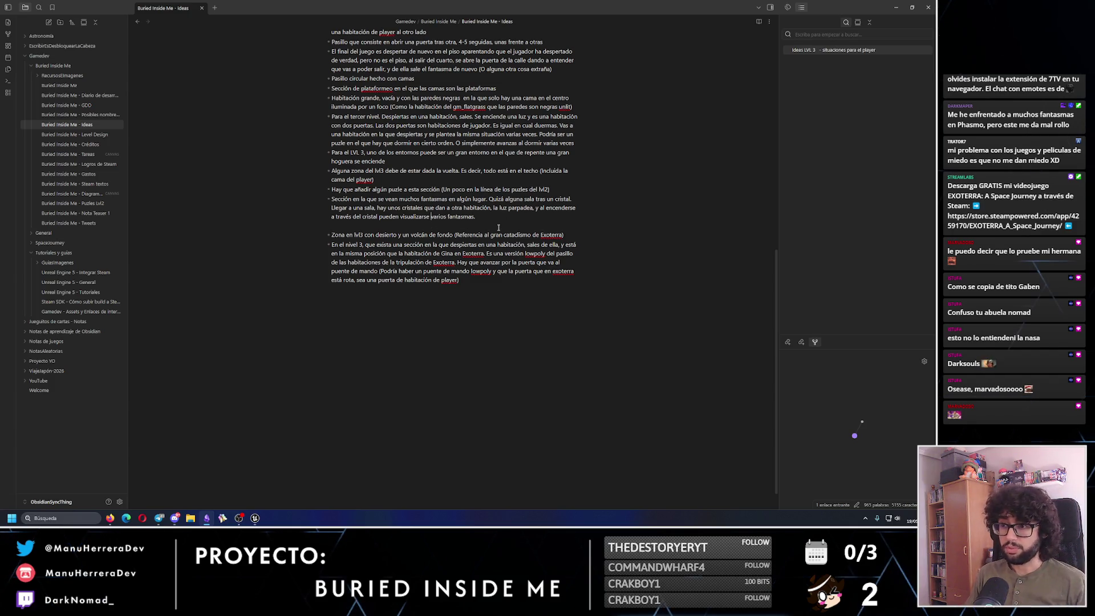
Extend the bullet: the light flickers on and the ghosts then vanish; start a new bullet.
{"action": "left_click", "coordinate": [431, 216]}
{"action": "type", "text": "muchos o"}
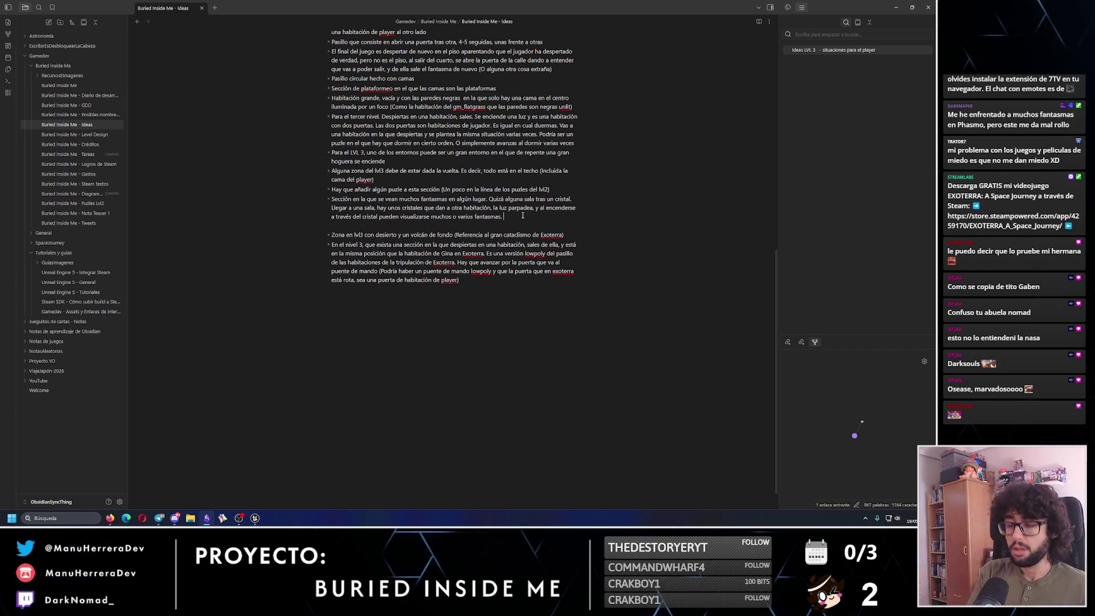
{"action": "type", "text": "ría"}
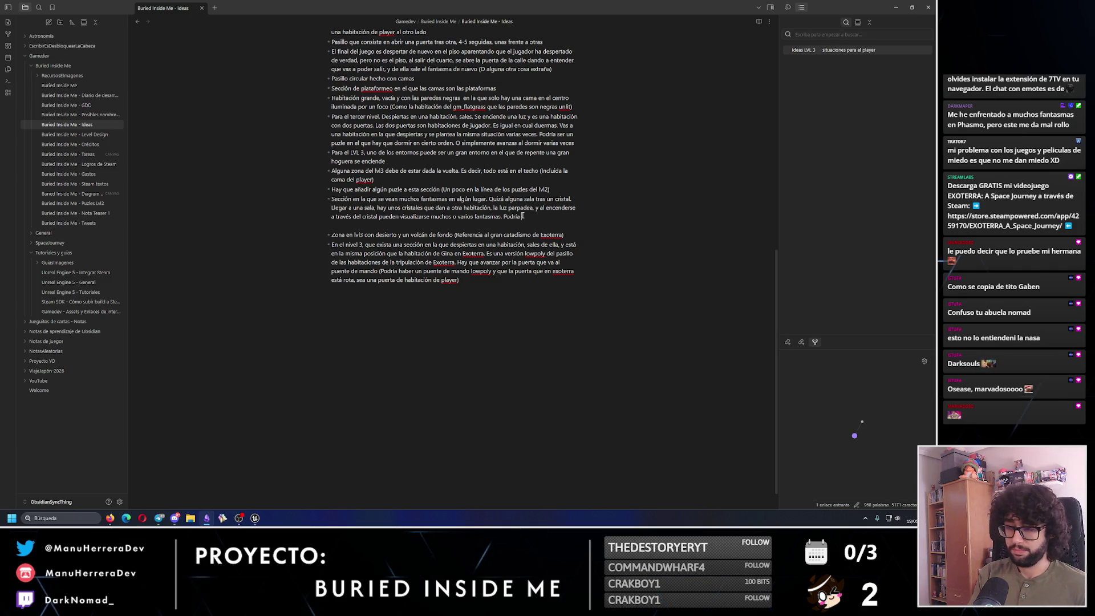
{"action": "type", "text": "s esto la luz p"}
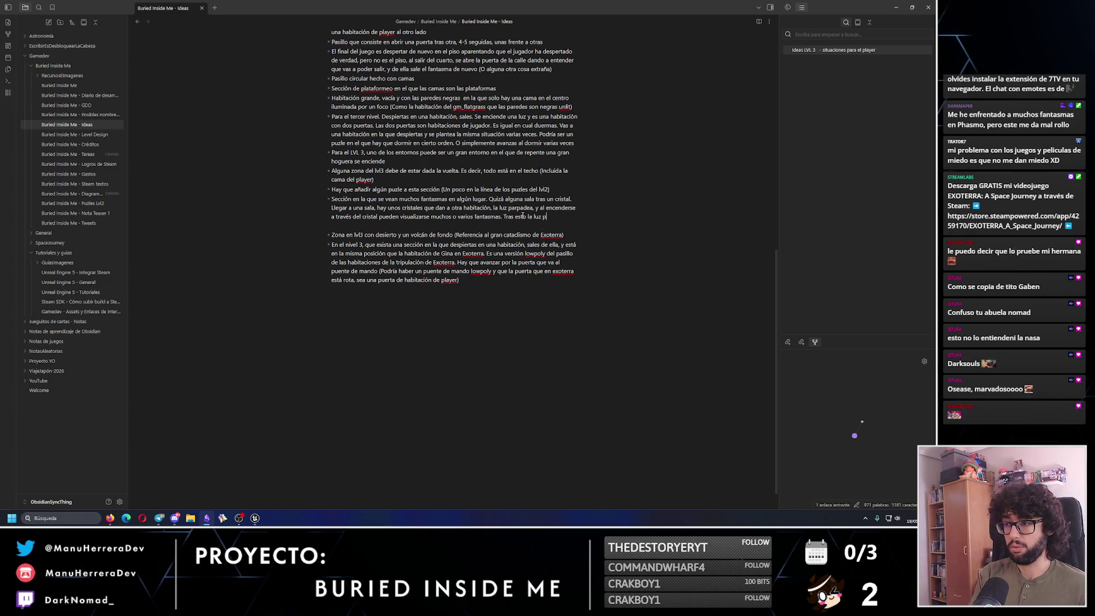
{"action": "type", "text": "odría apagarse "}
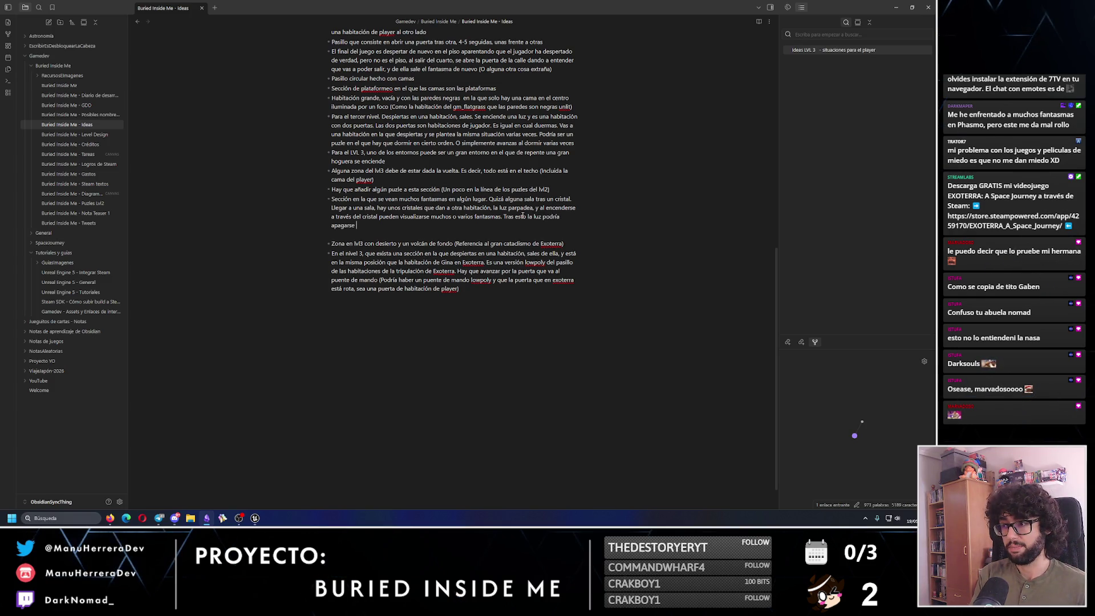
{"action": "type", "text": "y volvs"}
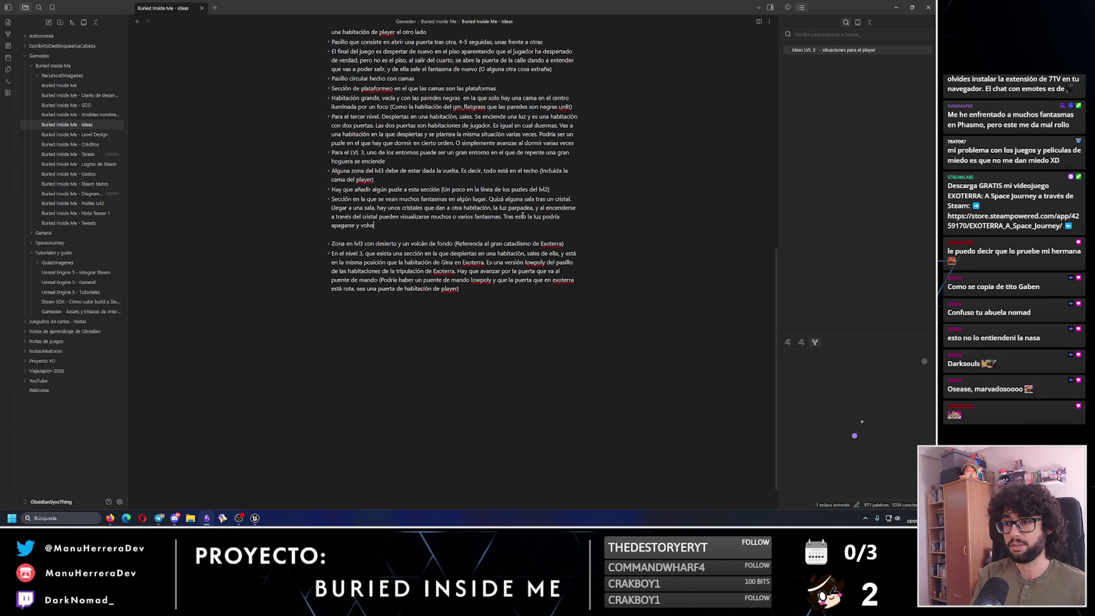
{"action": "key", "text": "BackSpace"}
{"action": "key", "text": "BackSpace"}
{"action": "key", "text": "BackSpace"}
{"action": "type", "text": "ce"}
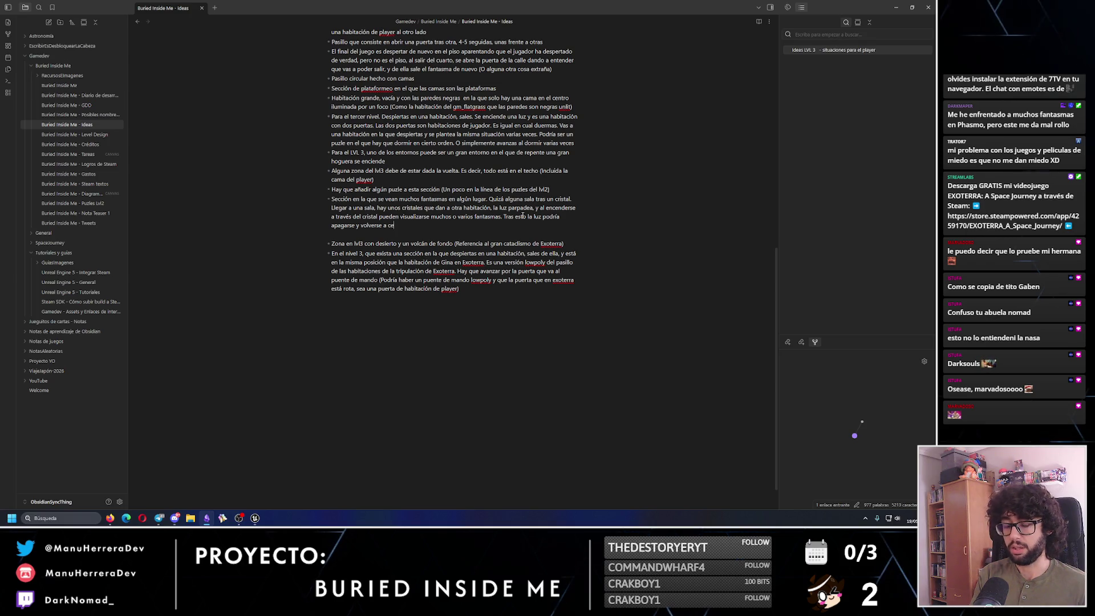
{"action": "type", "text": "nder"}
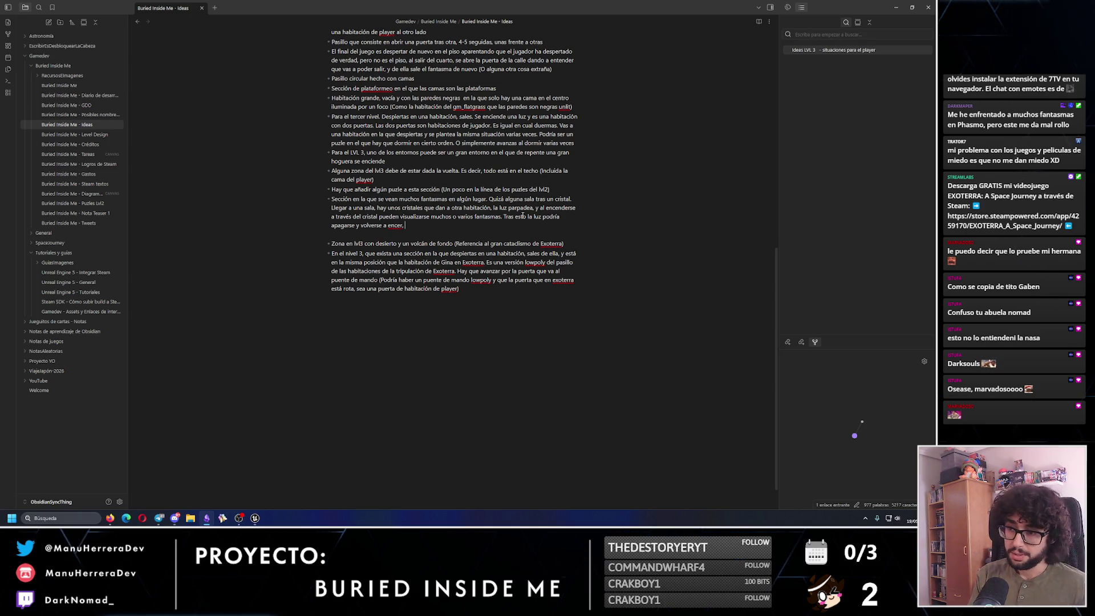
{"action": "type", "text": ", en"}
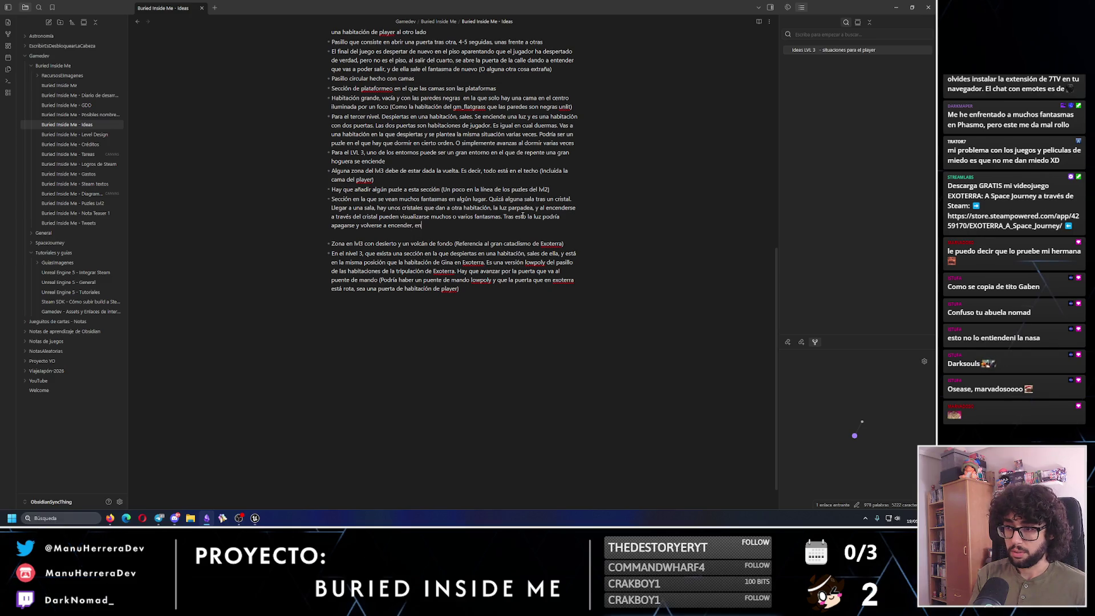
{"action": "type", "text": " ese moment"}
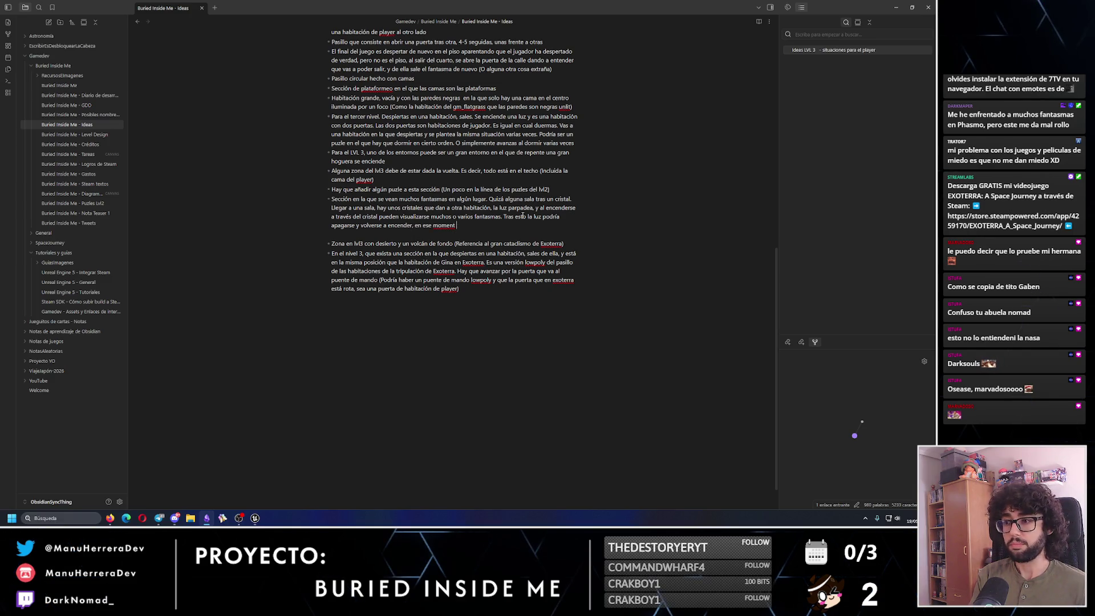
{"action": "type", "text": "o los fantasmas ya no están"}
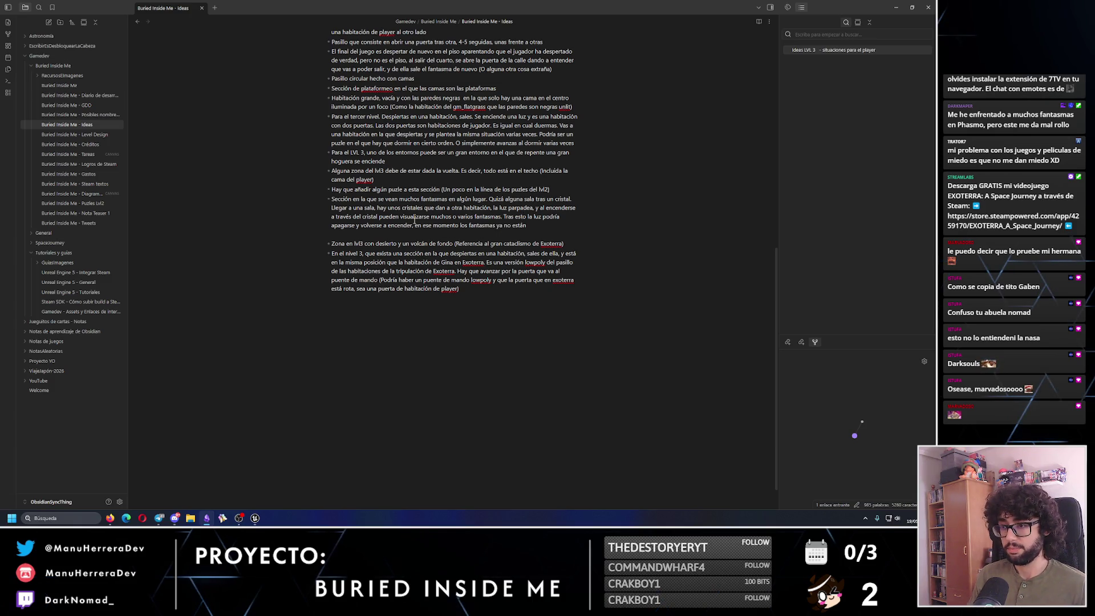
{"action": "left_click", "coordinate": [416, 224]}
{"action": "key", "text": "BackSpace"}
{"action": "type", "text": "."}
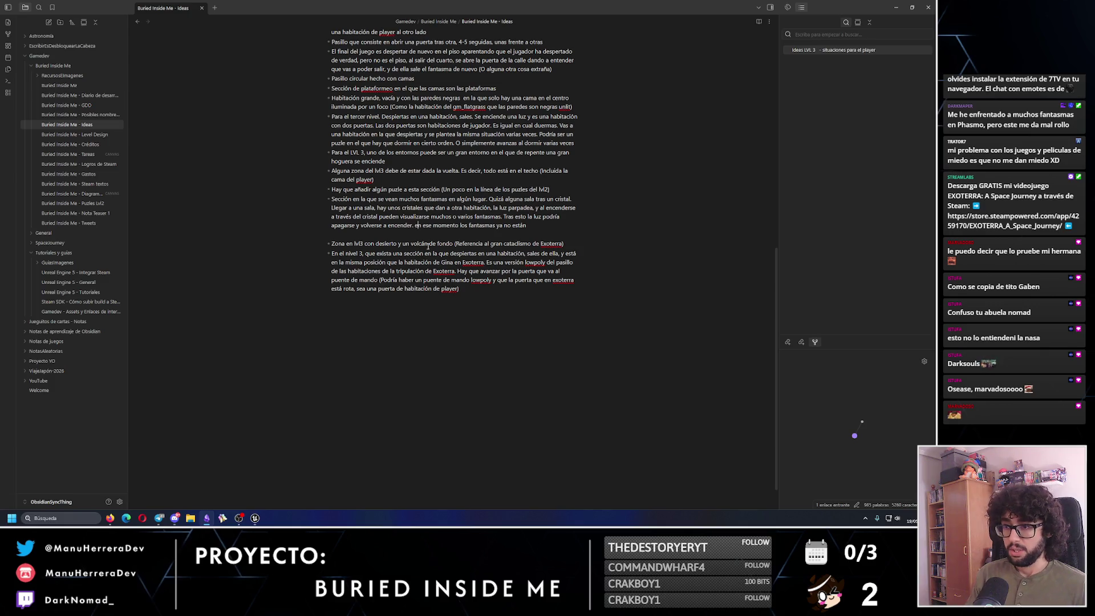
{"action": "left_click", "coordinate": [532, 225]}
{"action": "type", "text": "."}
{"action": "key", "text": "Return"}
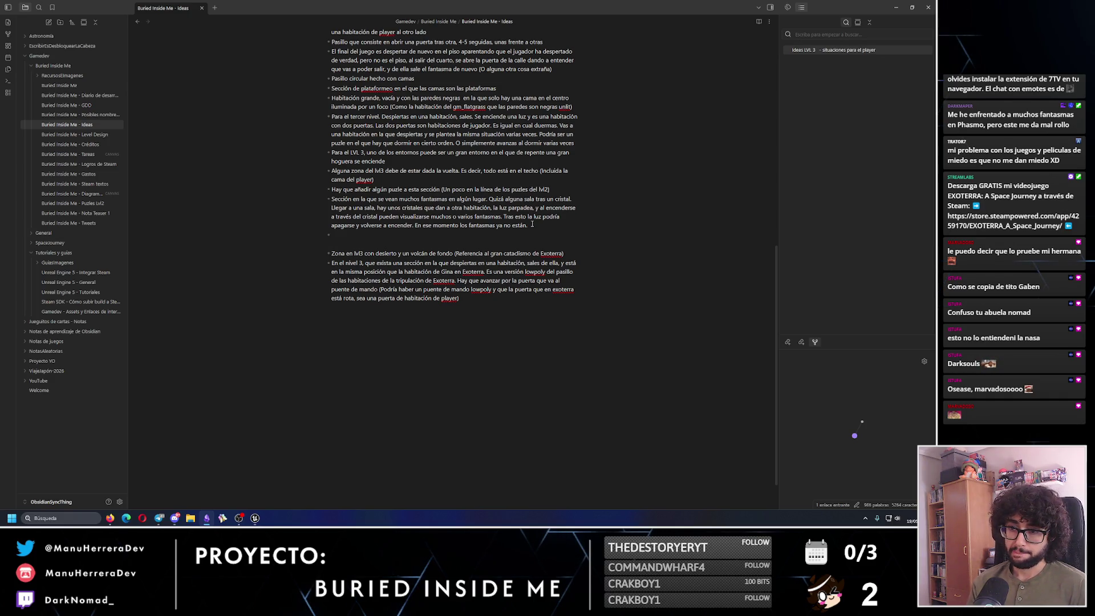
{"action": "type", "text": "Secci"}
{"action": "type", "text": " d"}
{"action": "type", "text": "con \""}
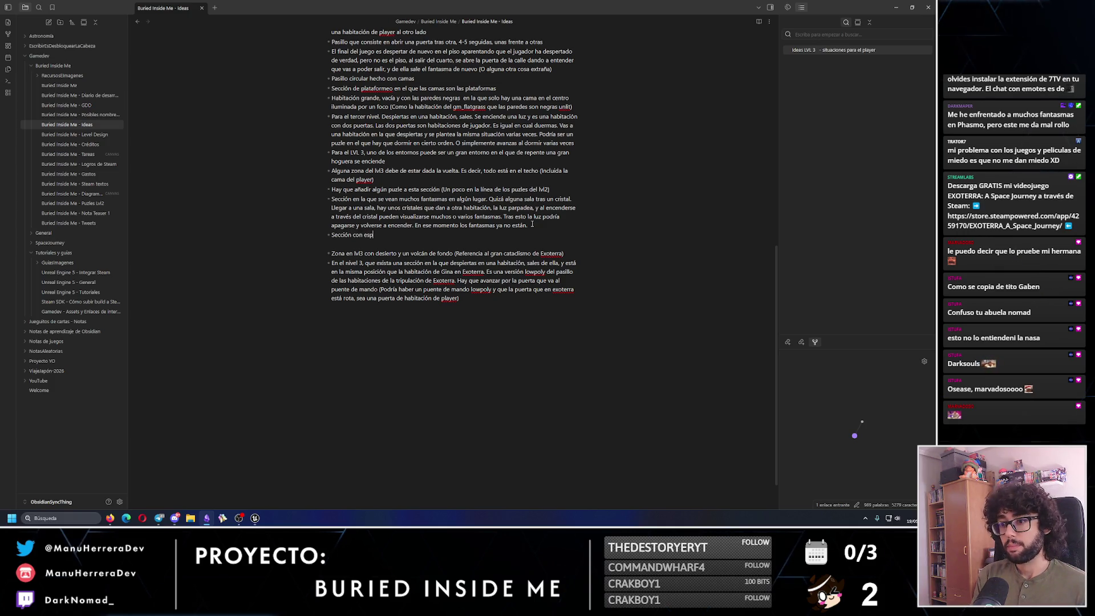
{"action": "type", "text": "espejos\" en el"}
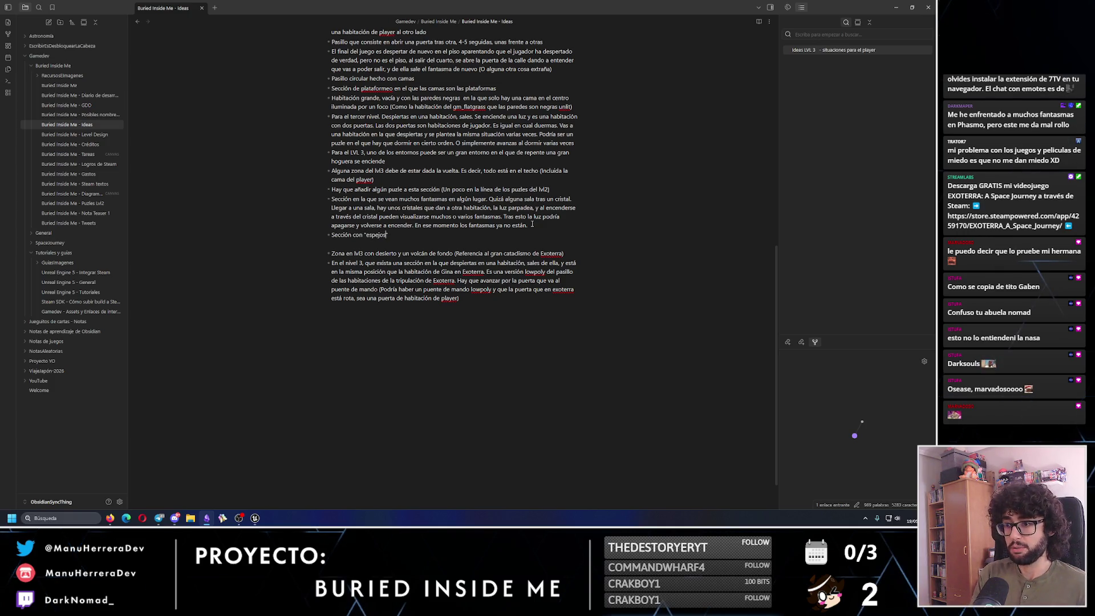
{"action": "type", "text": " que "}
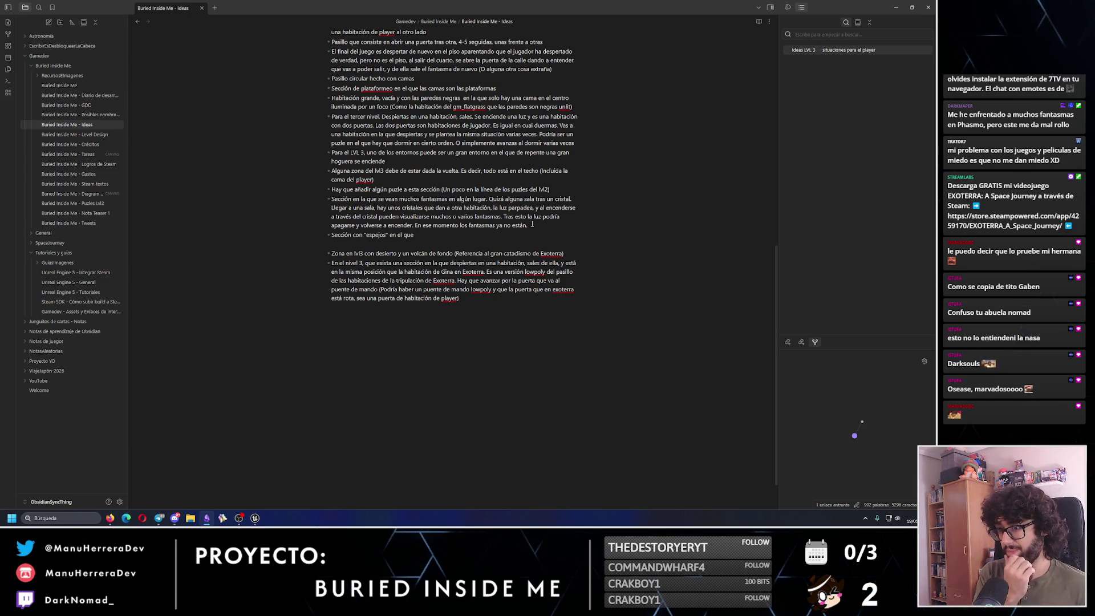
{"action": "type", "text": "se"}
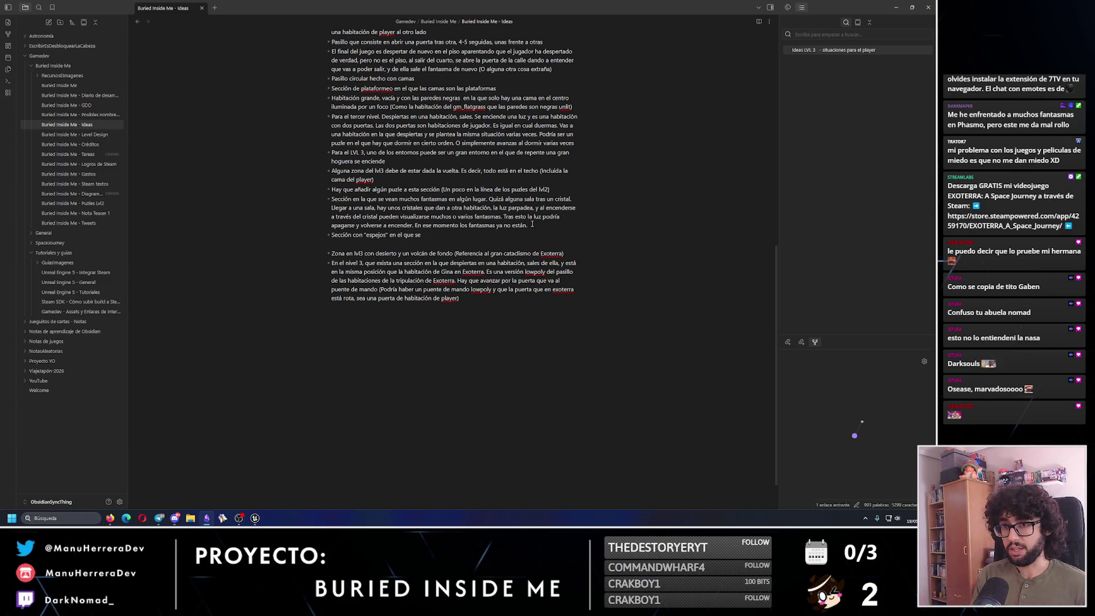
{"action": "type", "text": " firme"}
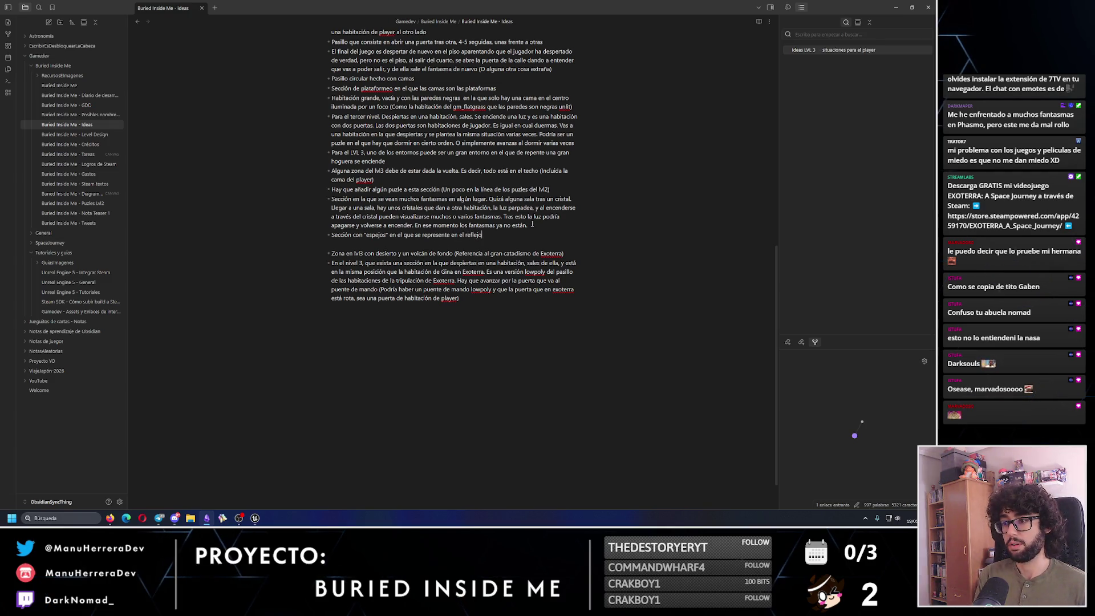
Finish the mirrors-section bullet so the player's reflection reveals that he is the ghost.
{"action": "key", "text": "BackSpace"}
{"action": "type", "text": "ugad"}
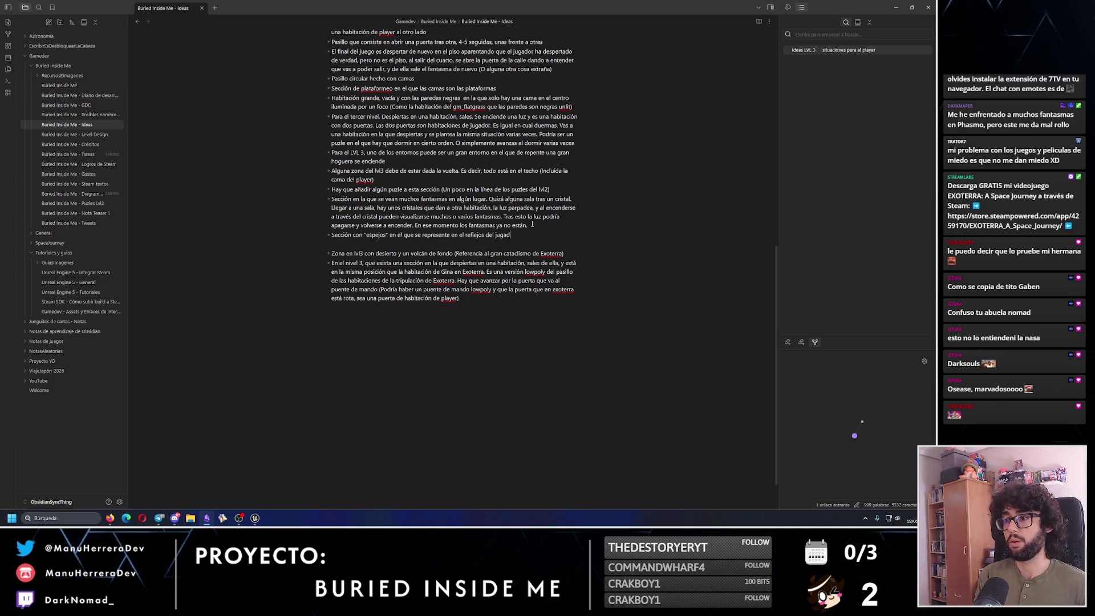
{"action": "type", "text": "or que él es el fa"}
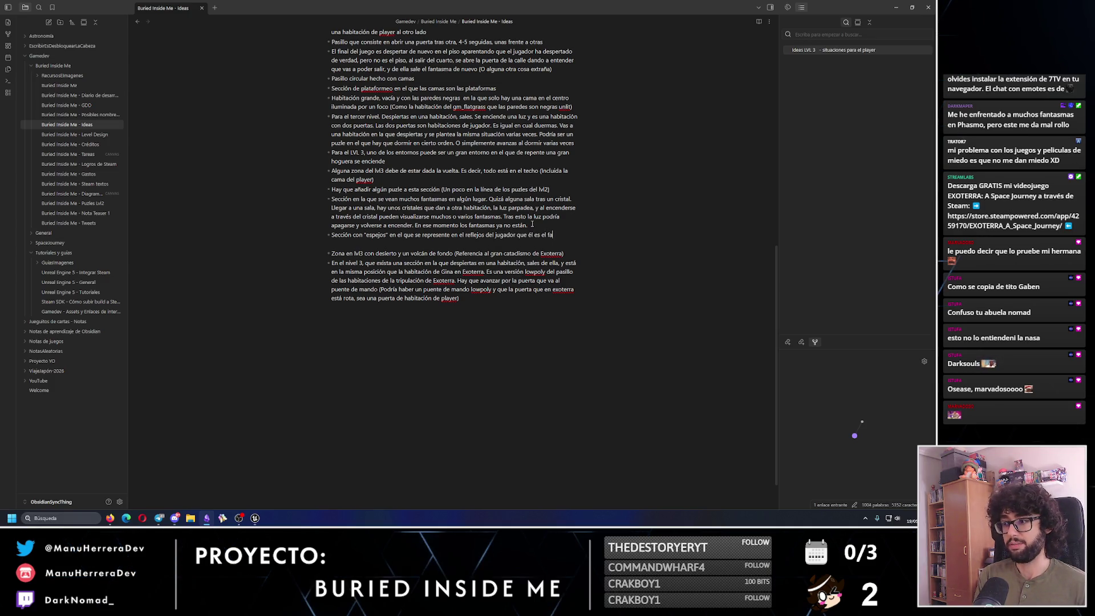
{"action": "type", "text": "ntasma."}
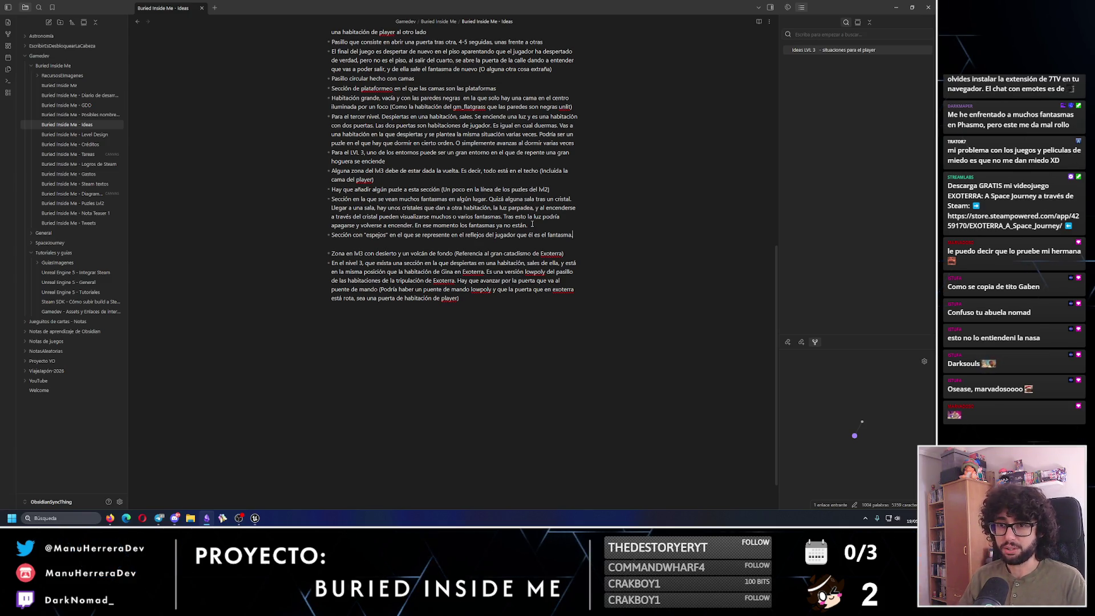
{"action": "left_click", "coordinate": [74, 134]}
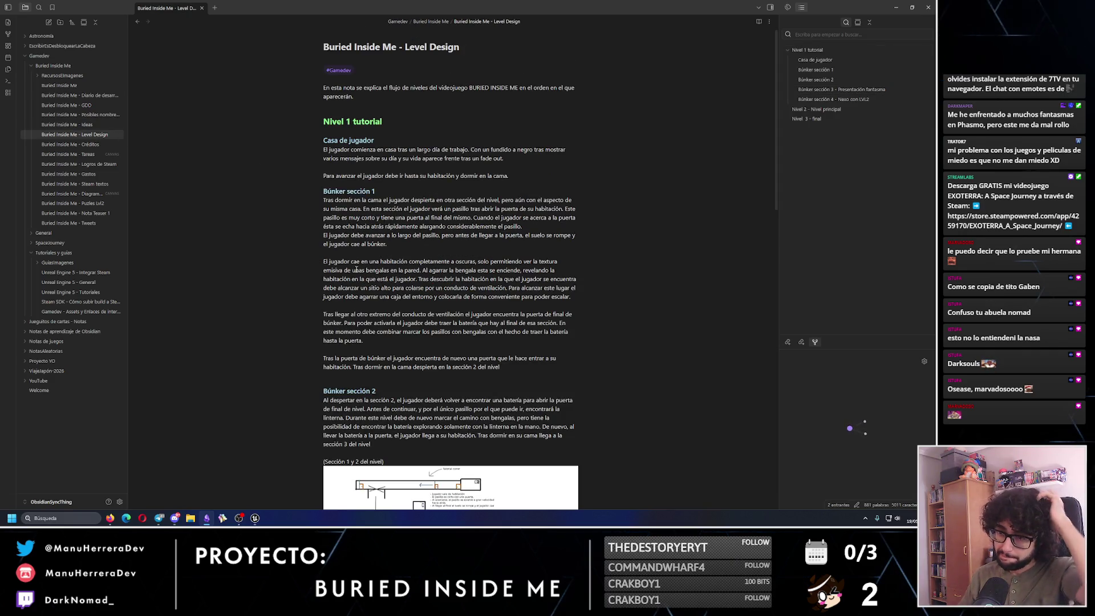
{"action": "scroll", "coordinate": [354, 269], "scroll_direction": "down", "scroll_amount": 5}
{"action": "scroll", "coordinate": [428, 257], "scroll_direction": "down", "scroll_amount": 5}
{"action": "scroll", "coordinate": [506, 240], "scroll_direction": "down", "scroll_amount": 3}
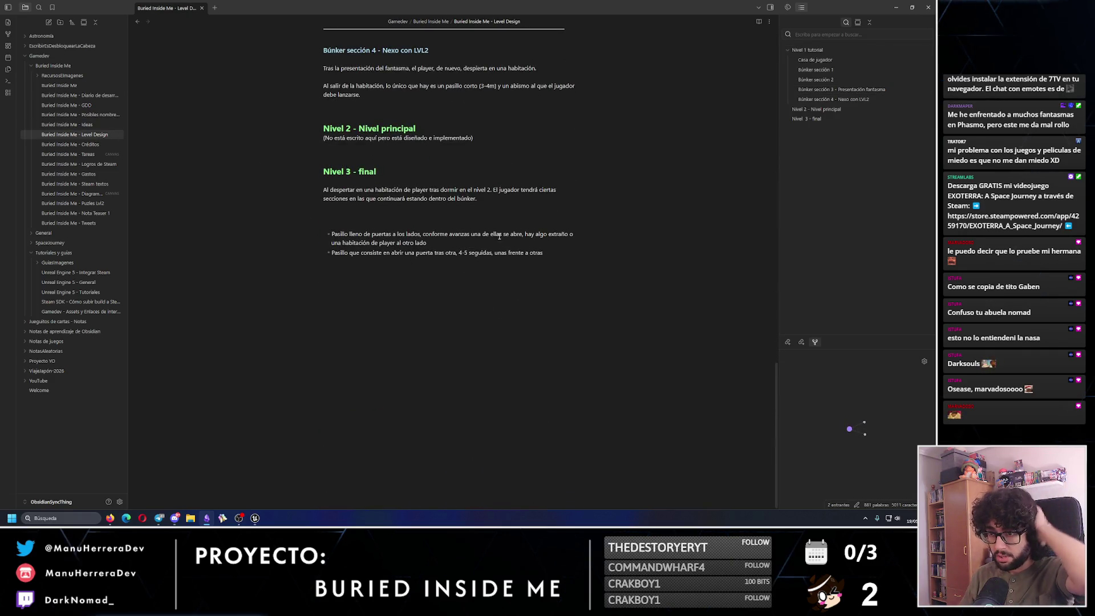
Write under Nivel 3 that after waking and opening the room door, the player faces another door.
{"action": "left_click", "coordinate": [461, 212]}
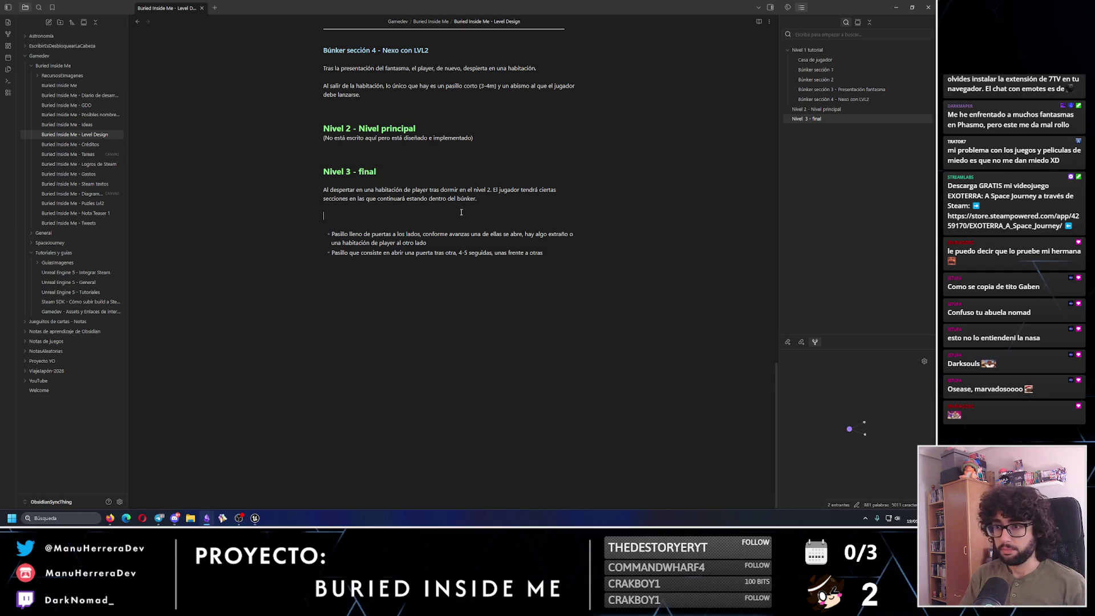
{"action": "type", "text": "Al despertar, el j"}
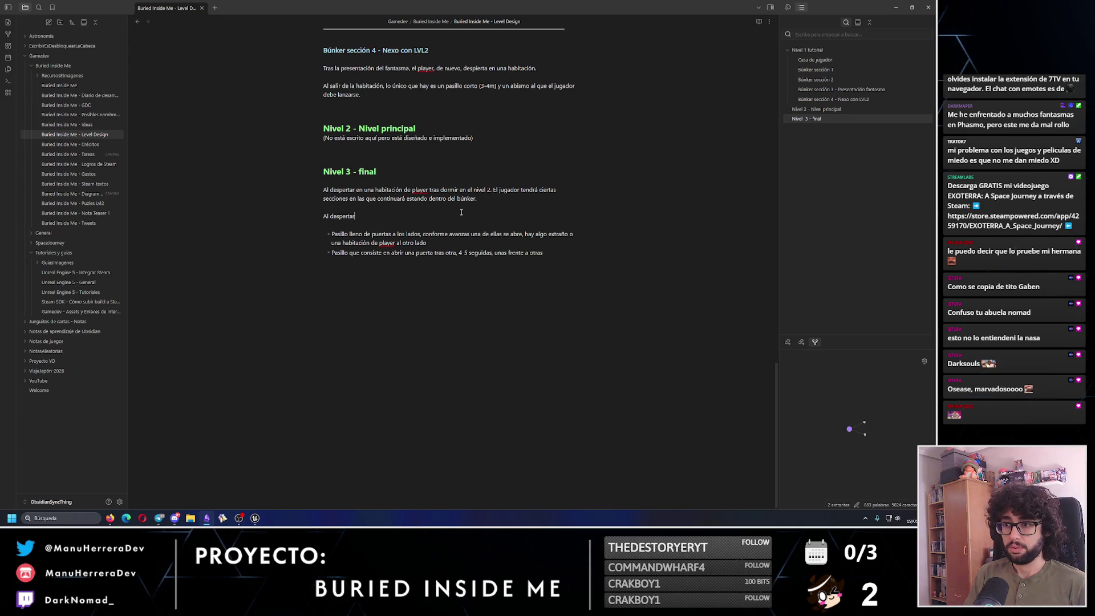
{"action": "type", "text": "abrir la puerta de la habitación, el jugador"}
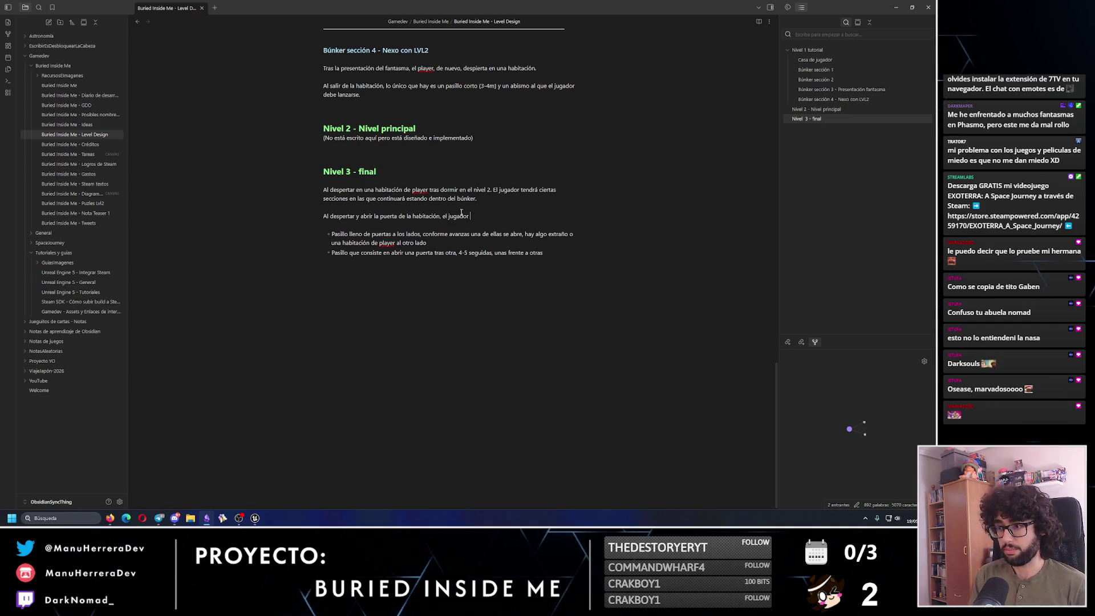
{"action": "type", "text": " se encuentr"}
{"action": "key", "text": "BackSpace"}
{"action": "key", "text": "BackSpace"}
{"action": "type", "text": "con otra puyerta"}
{"action": "key", "text": "BackSpace"}
{"action": "key", "text": "BackSpace"}
{"action": "key", "text": "BackSpace"}
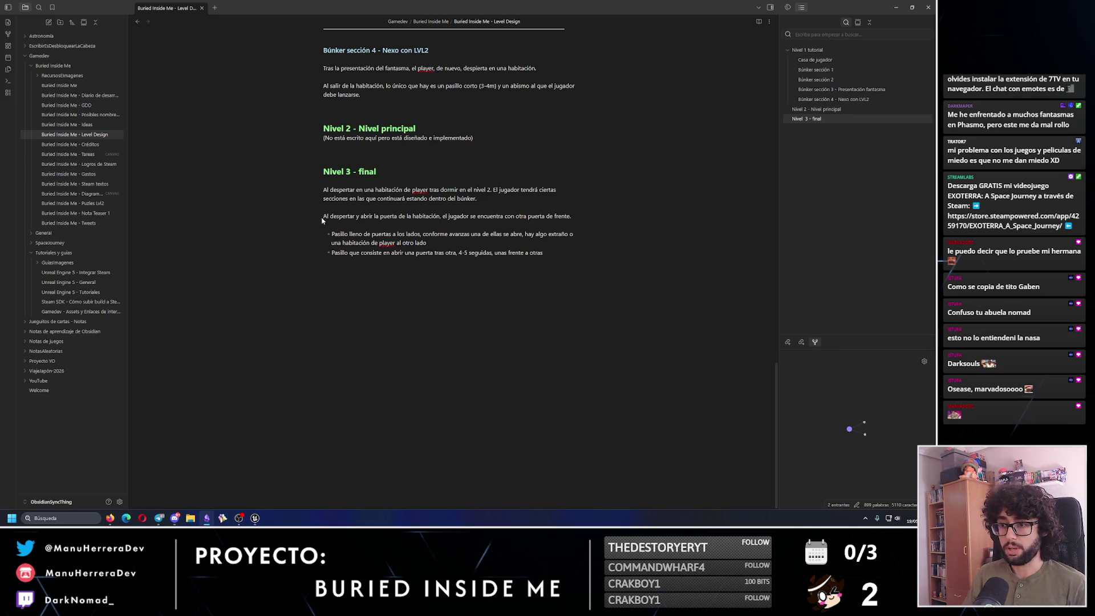
Number the new sentence as '1- ' and continue it as a corridor of 4-5 doors opened in sequence.
{"action": "left_click", "coordinate": [460, 51]}
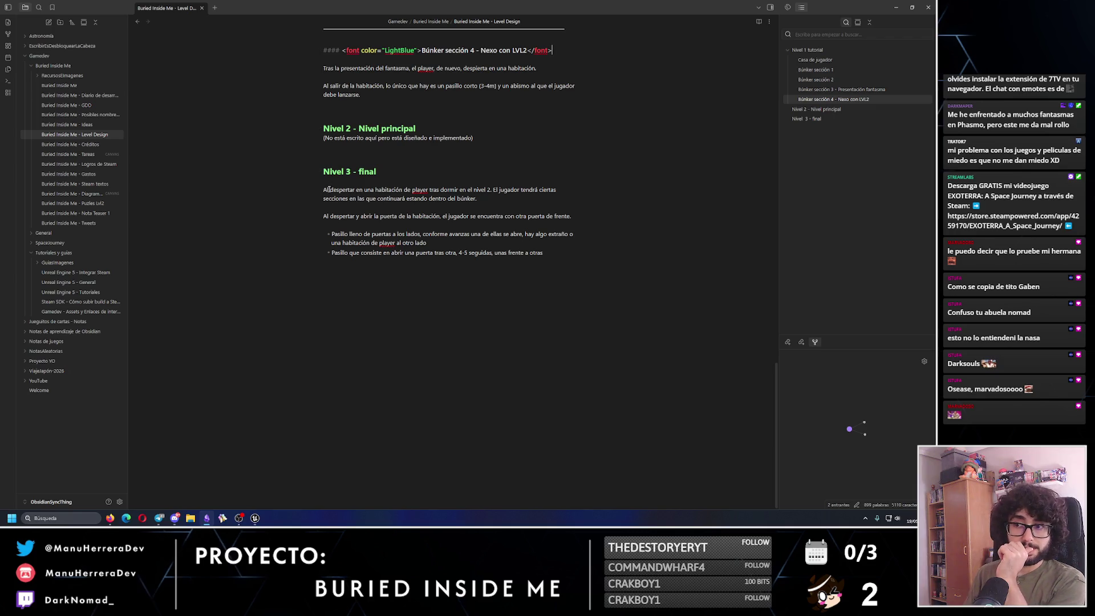
{"action": "left_click", "coordinate": [326, 215]}
{"action": "type", "text": "1-"}
{"action": "key", "text": "BackSpace"}
{"action": "key", "text": "BackSpace"}
{"action": "key", "text": "BackSpace"}
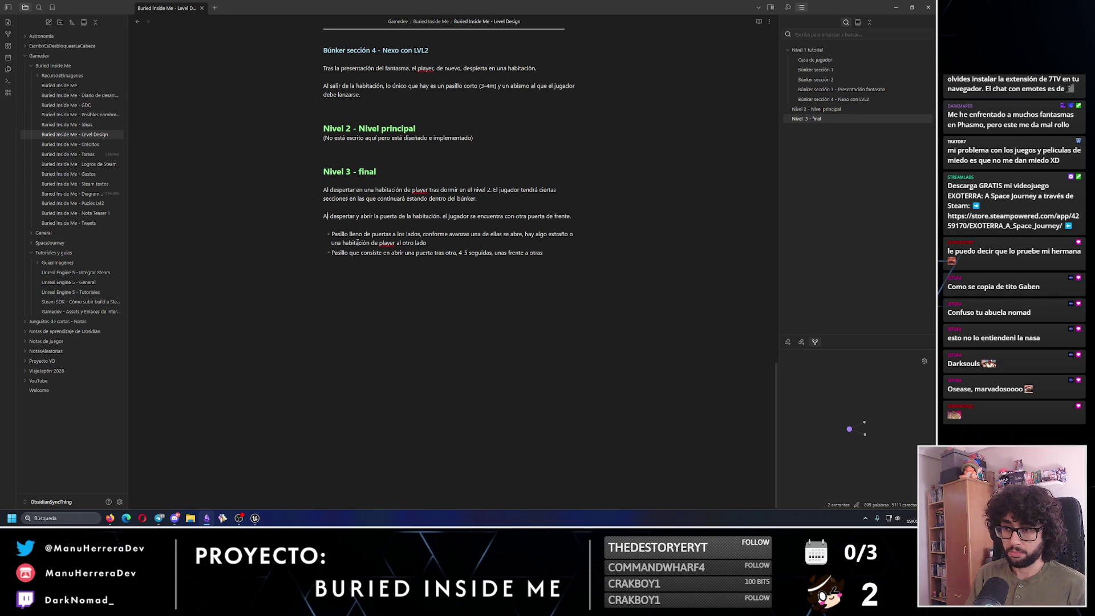
{"action": "type", "text": "1- "}
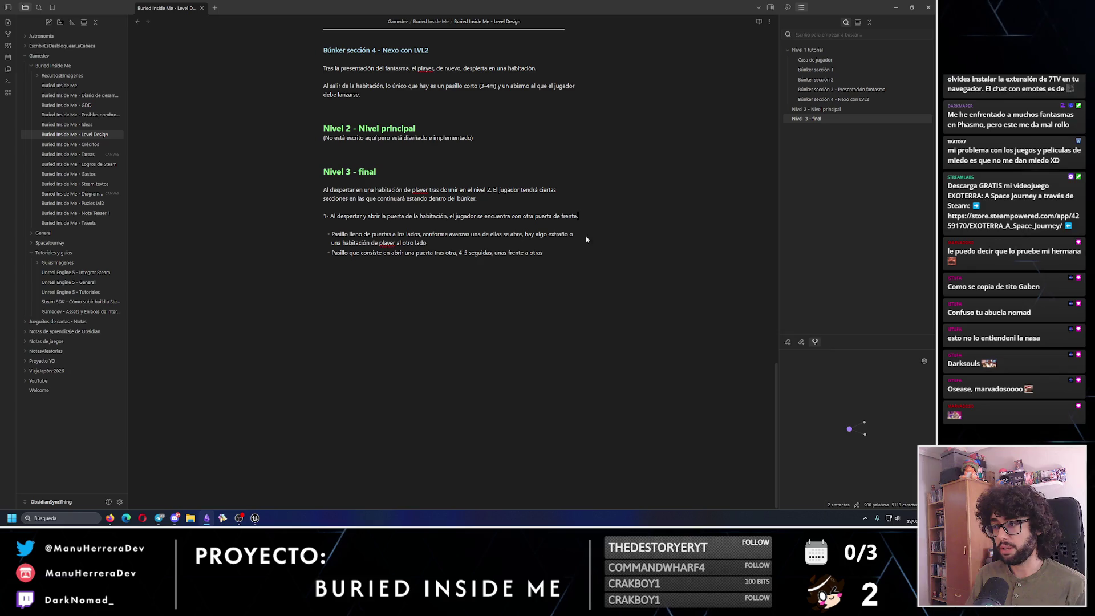
{"action": "type", "text": ". Es un pasillo con 4-5 puert"}
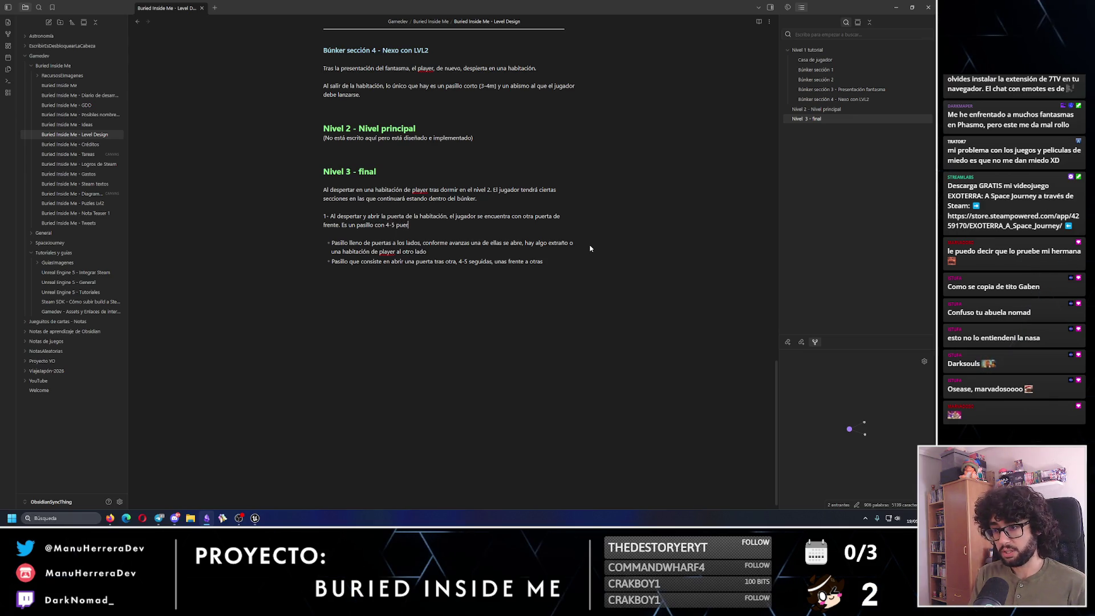
{"action": "type", "text": "as seguidas que el jugador debe de ir abrie"}
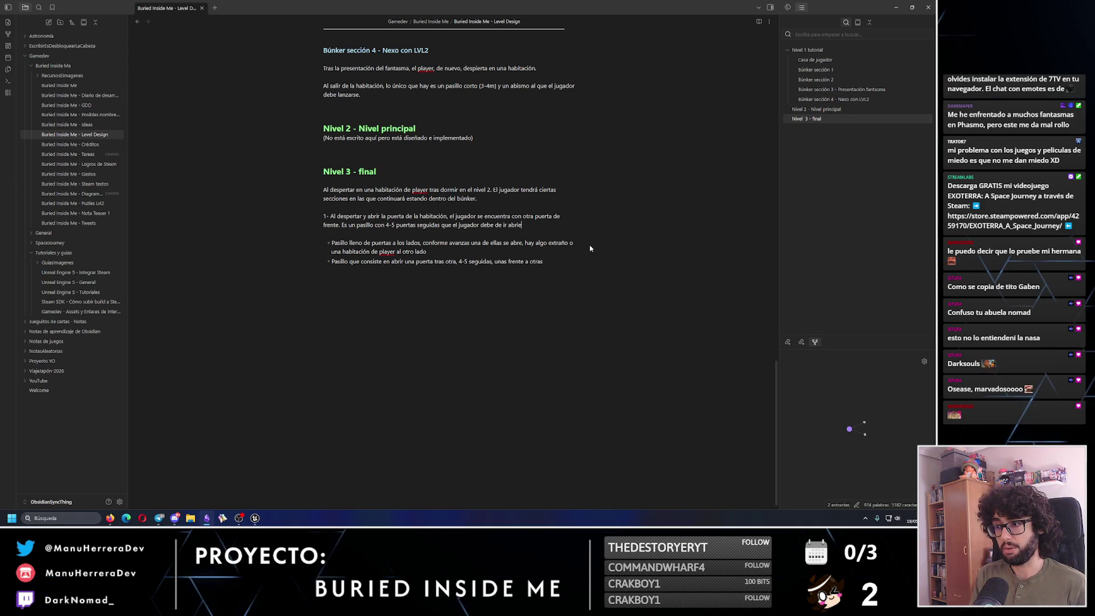
{"action": "type", "text": "ndo una tras otra."}
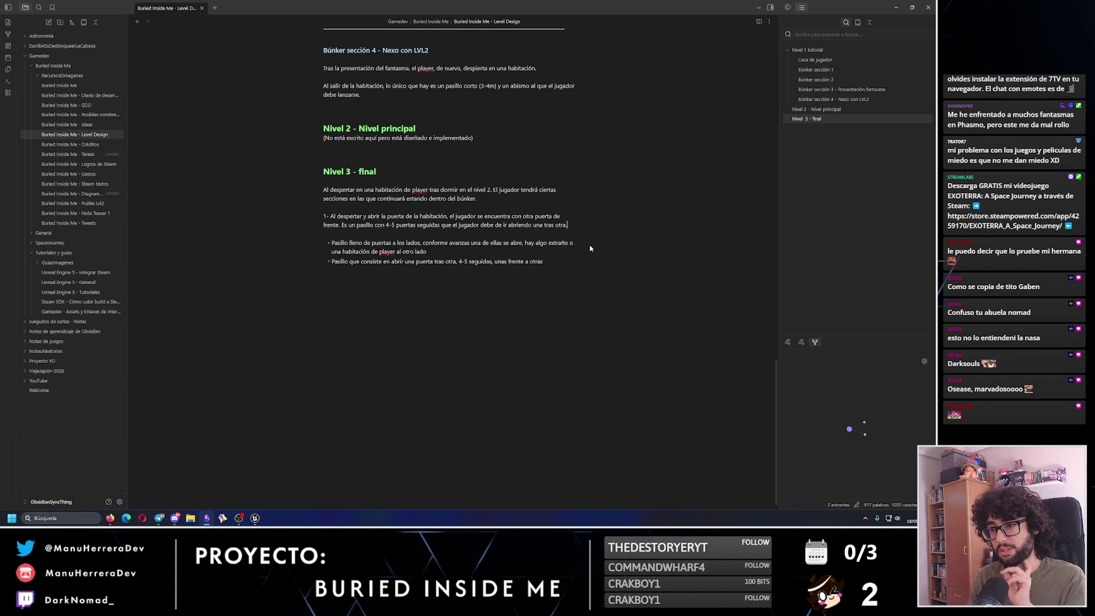
{"action": "type", "text": "Tras"}
Finish point 1 describing the 4-5 door corridor and open a line for a sub-point.
{"action": "key", "text": "BackSpace"}
{"action": "key", "text": "BackSpace"}
{"action": "key", "text": "BackSpace"}
{"action": "type", "text": "Tras "}
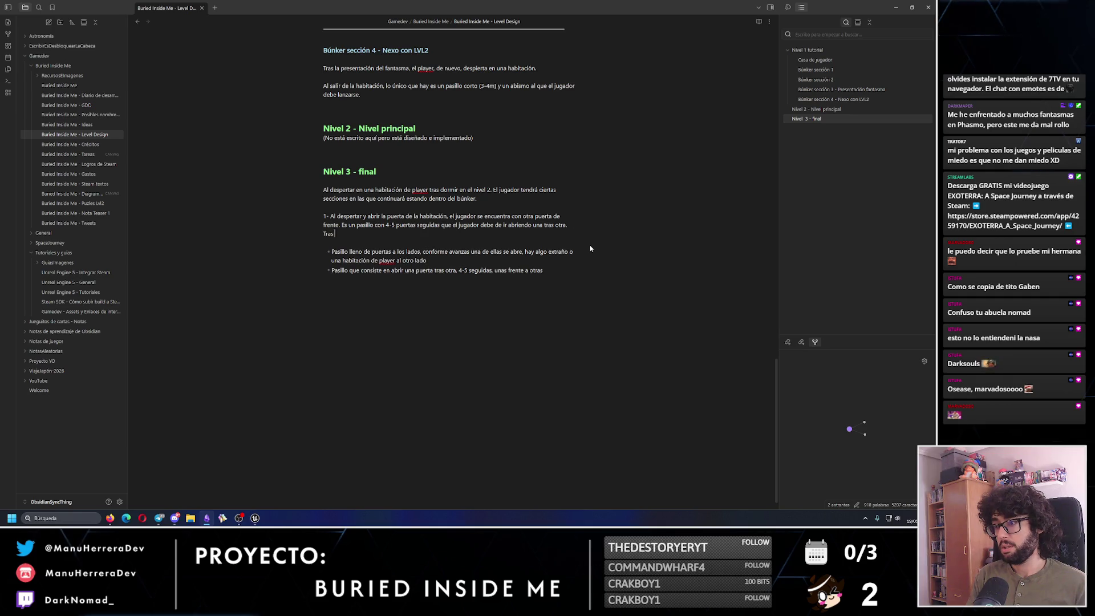
{"action": "type", "text": "esto, llega a un pasillo"}
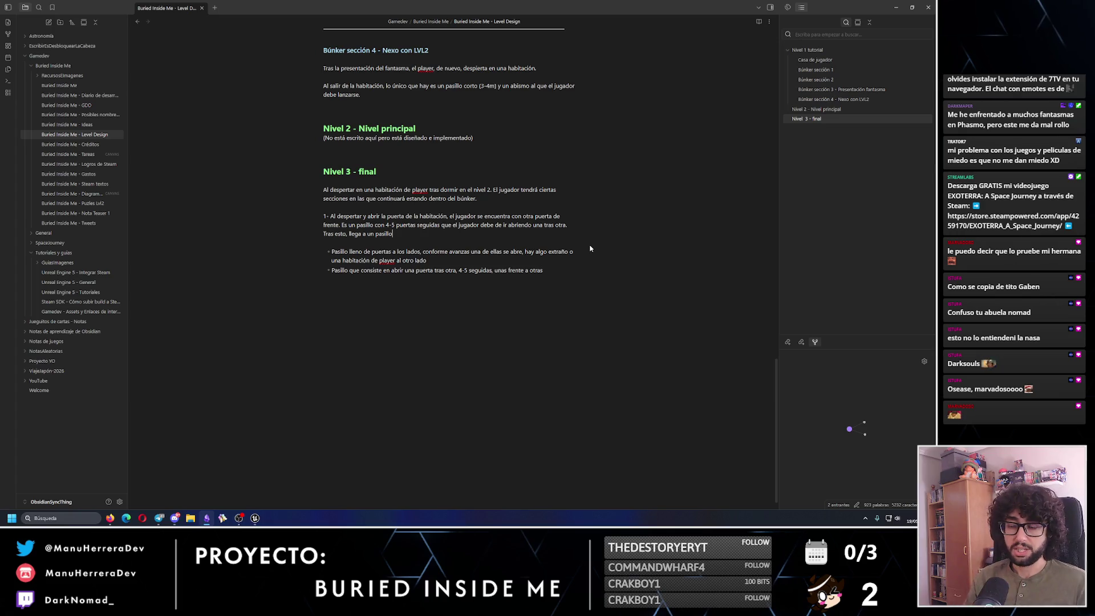
{"action": "key", "text": "BackSpace"}
{"action": "key", "text": "BackSpace"}
{"action": "key", "text": "BackSpace"}
{"action": "key", "text": "BackSpace"}
{"action": "key", "text": "BackSpace"}
{"action": "key", "text": "BackSpace"}
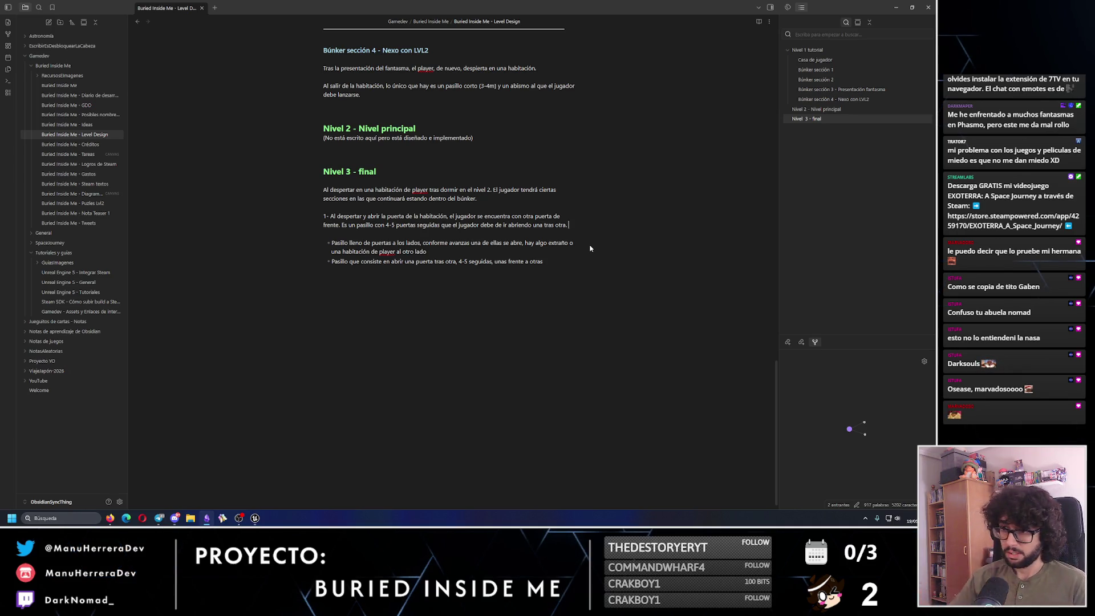
{"action": "type", "text": "Tra"}
{"action": "key", "text": "Return"}
{"action": "type", "text": "Tras esto"}
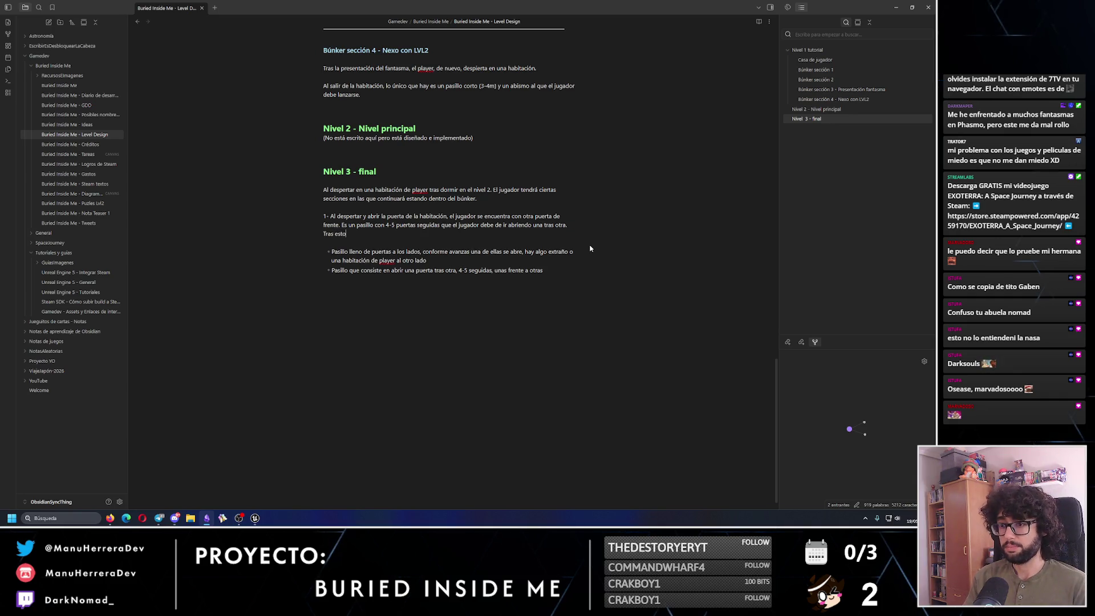
{"action": "type", "text": ","}
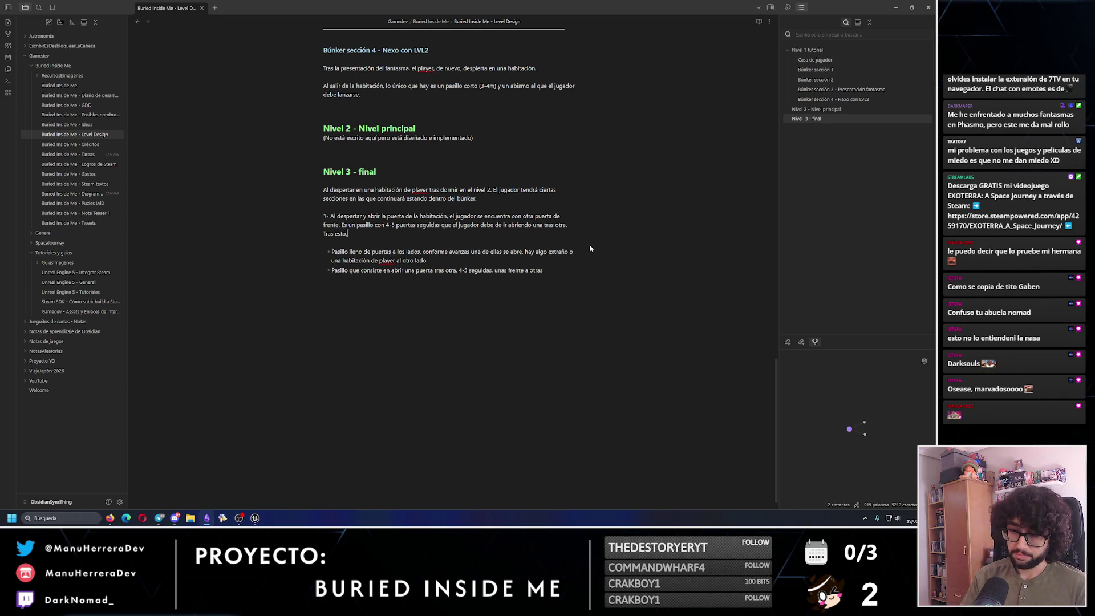
{"action": "type", "text": " encuentra un pasi"}
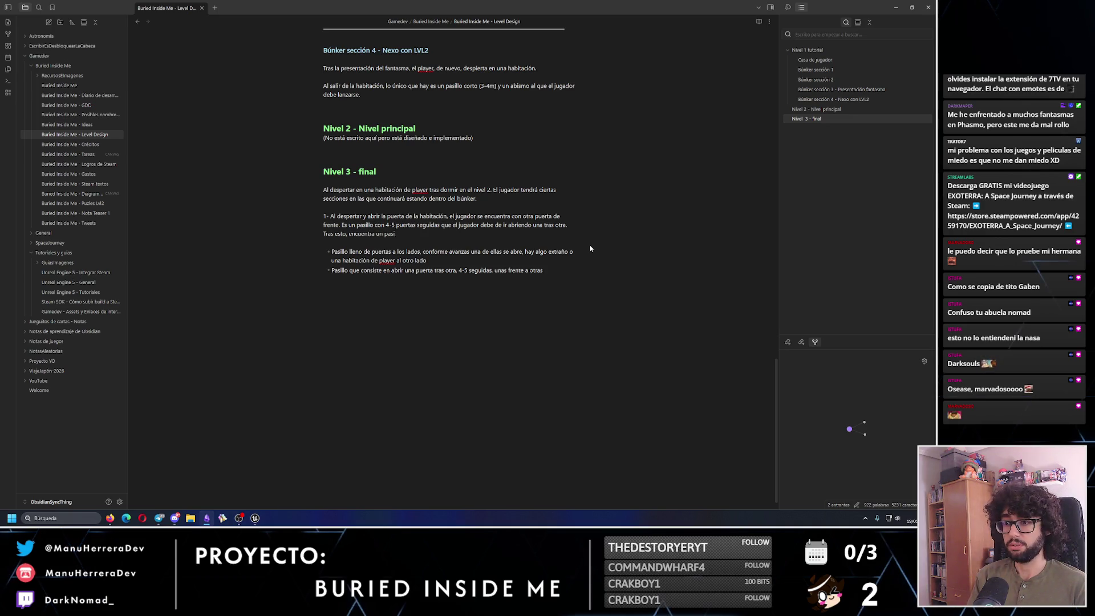
{"action": "type", "text": "llo lleno de pue"}
{"action": "key", "text": "BackSpace"}
{"action": "key", "text": "BackSpace"}
{"action": "key", "text": "BackSpace"}
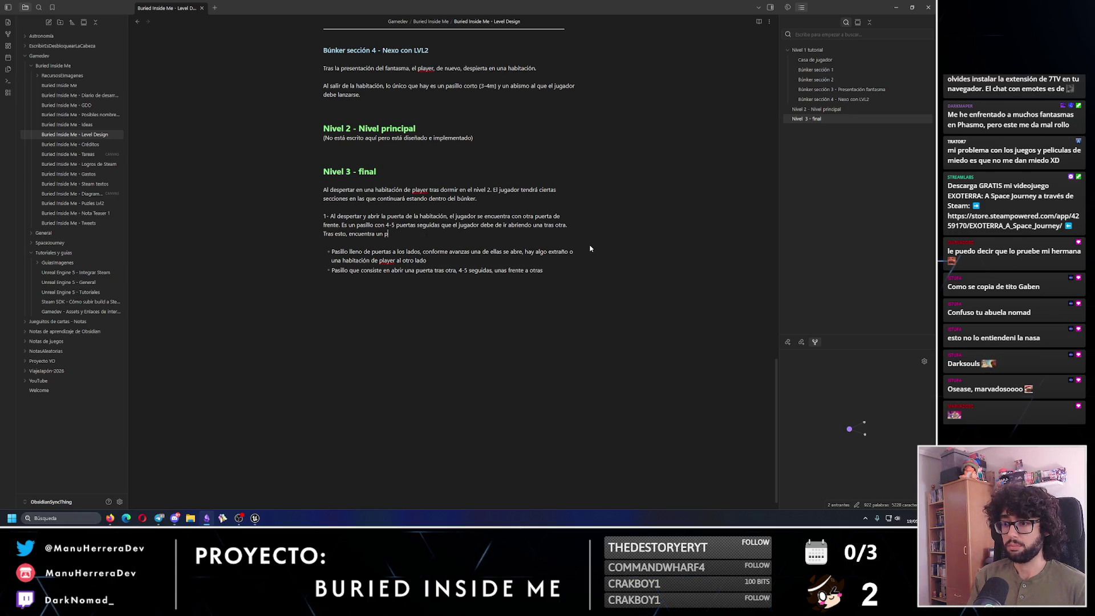
{"action": "type", "text": "lo lleno de puertas a "}
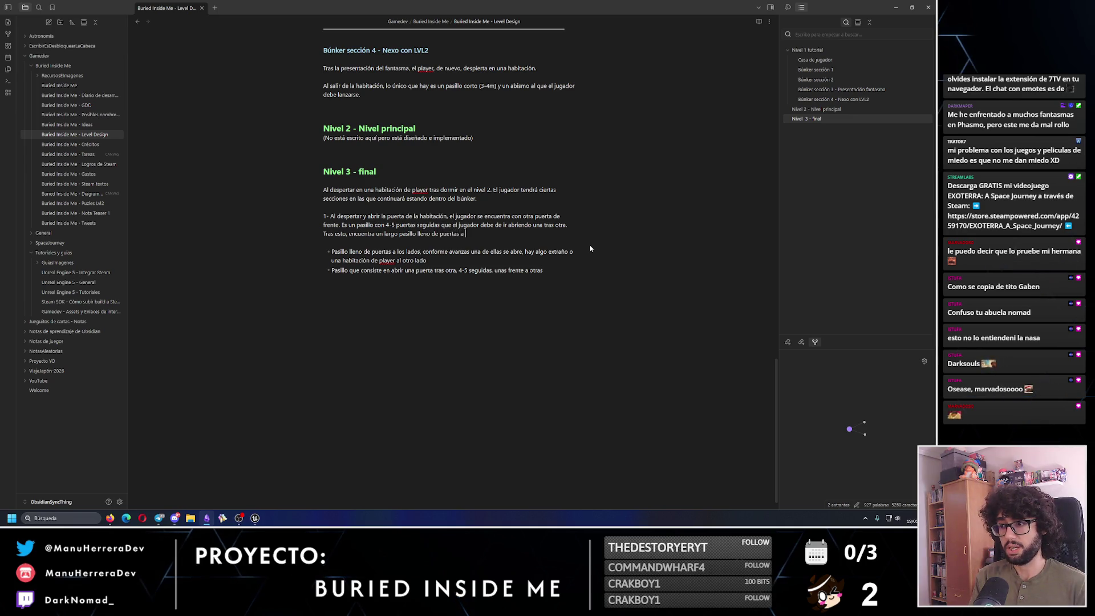
{"action": "type", "text": "los lados."}
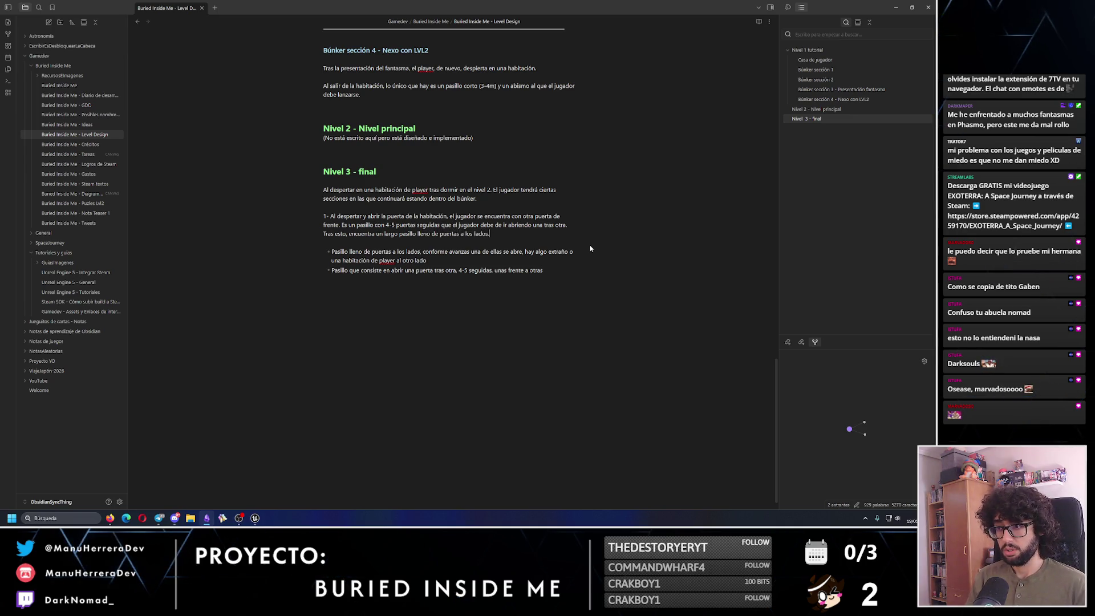
{"action": "key", "text": "Return"}
{"action": "type", "text": "2-"}
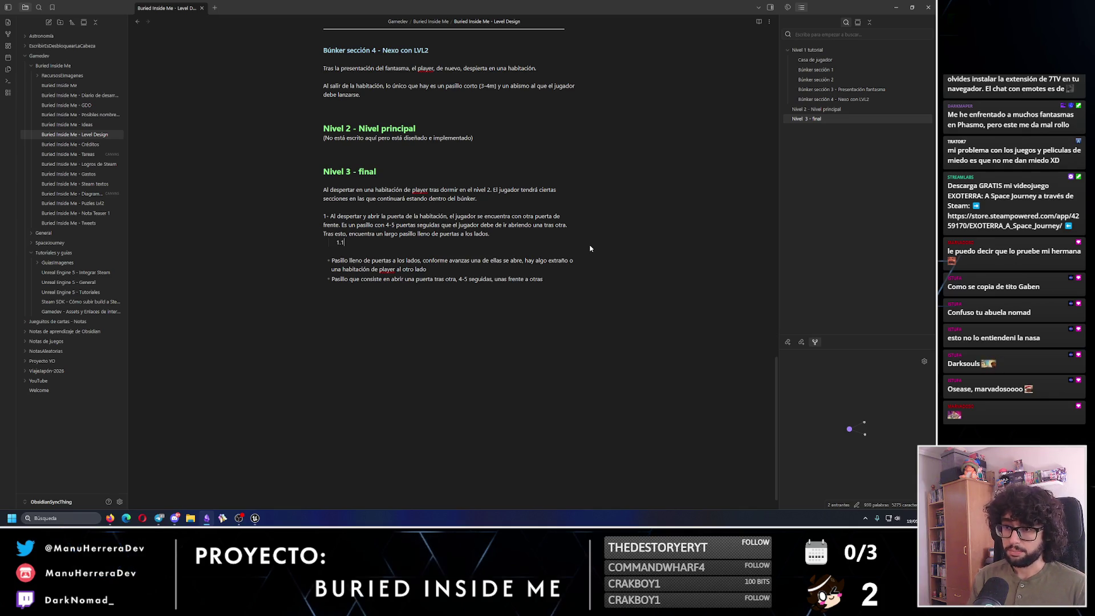
{"action": "type", "text": "-"}
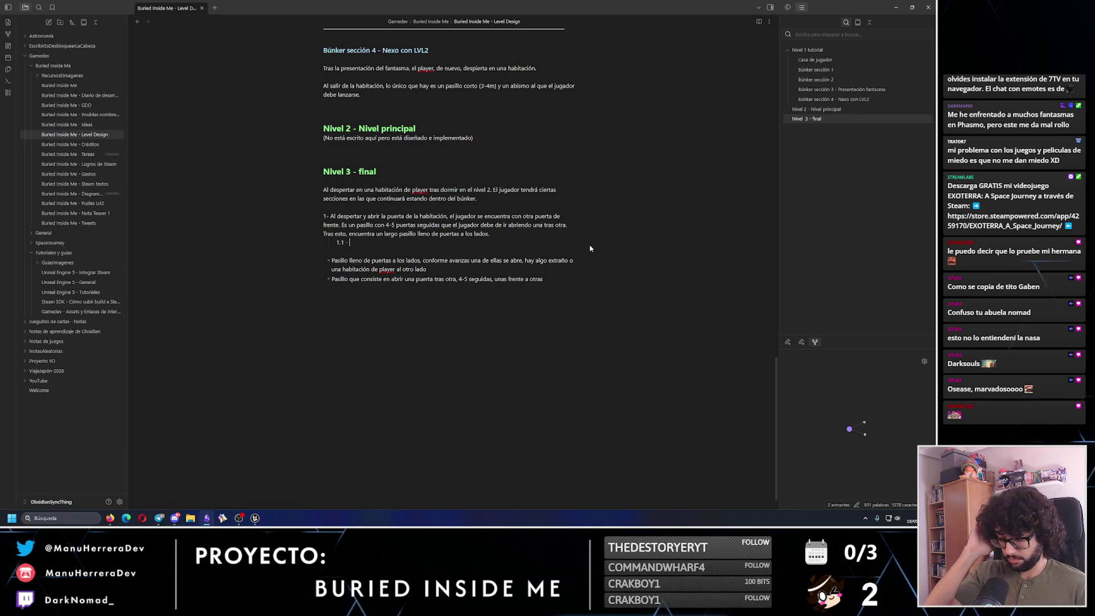
{"action": "type", "text": "Idea para pul"}
Write note 1.1: the doors are endless, so after 4-5 the player must reopen the previous one.
{"action": "key", "text": "BackSpace"}
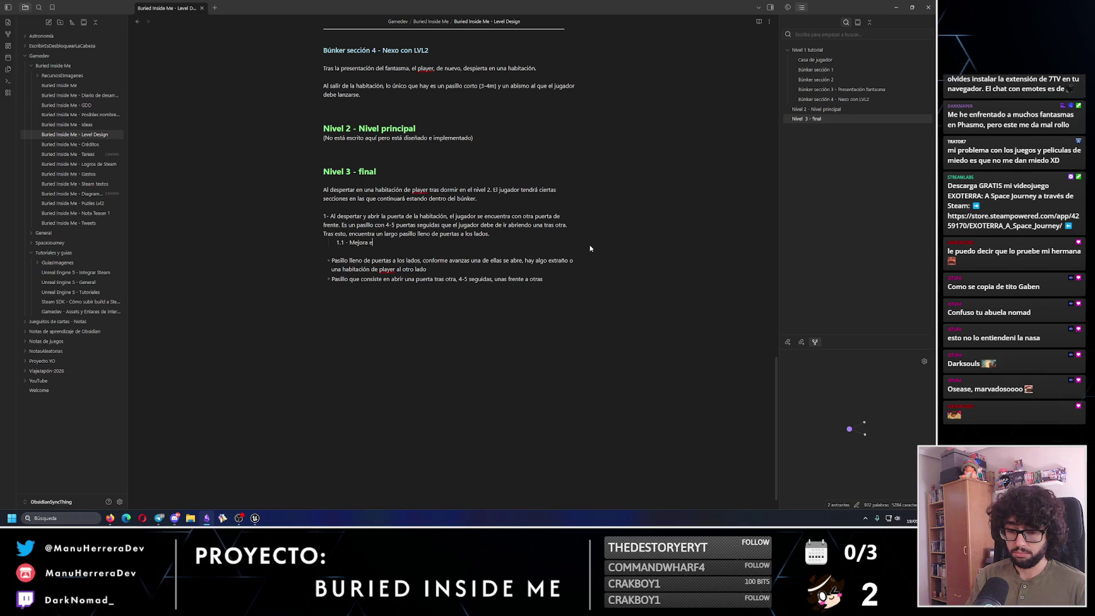
{"action": "key", "text": "BackSpace"}
{"action": "type", "text": "caso de que de tiempo"}
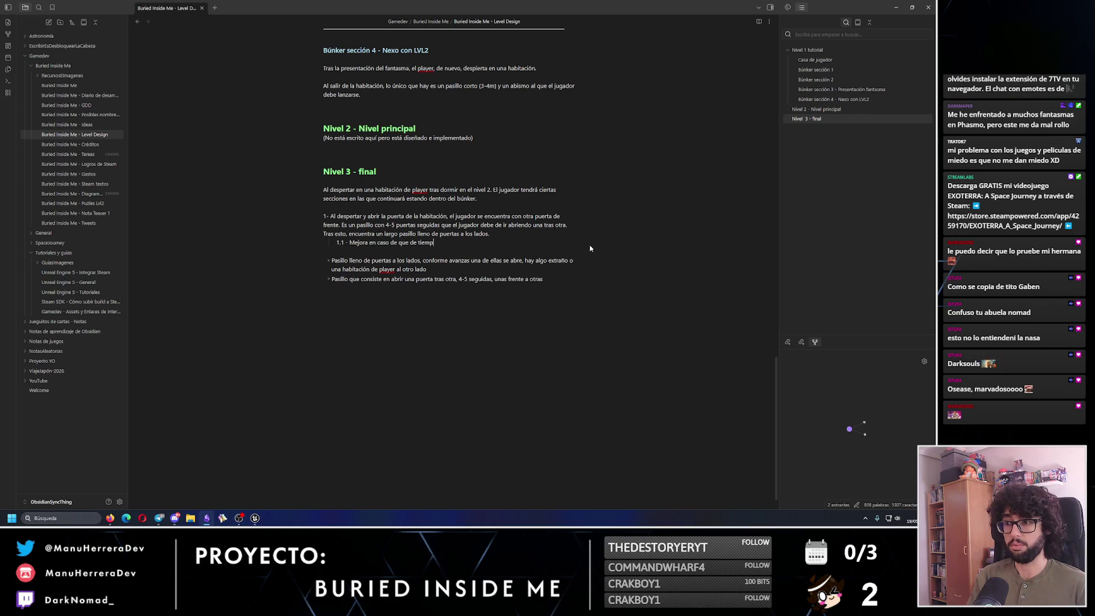
{"action": "type", "text": ": L"}
{"action": "type", "text": "as puertas que abre el jug"}
{"action": "type", "text": "ador una"}
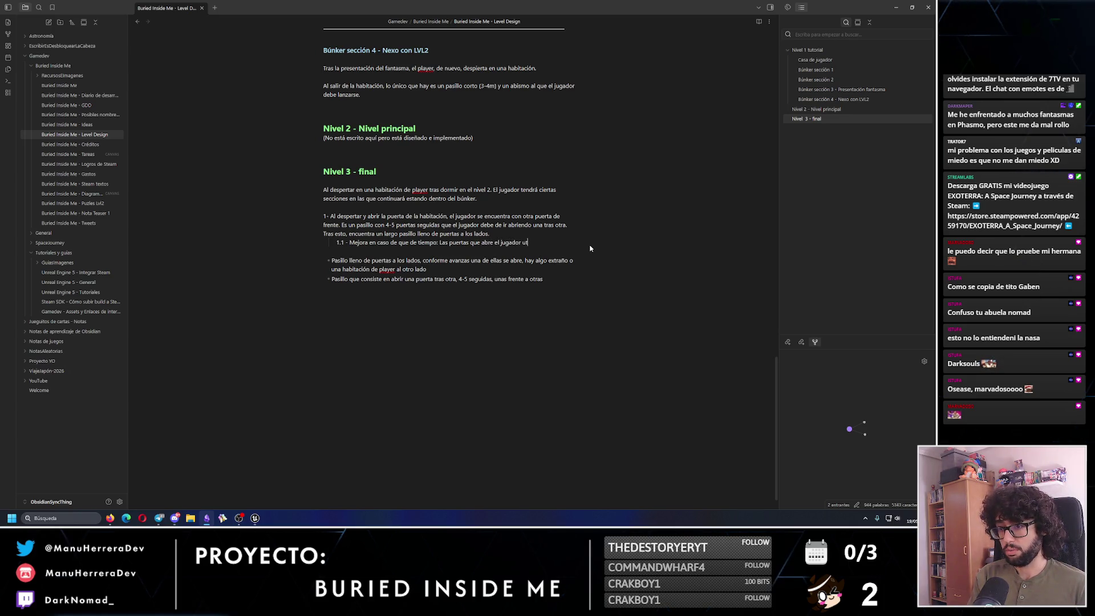
{"action": "type", "text": " tras otra"}
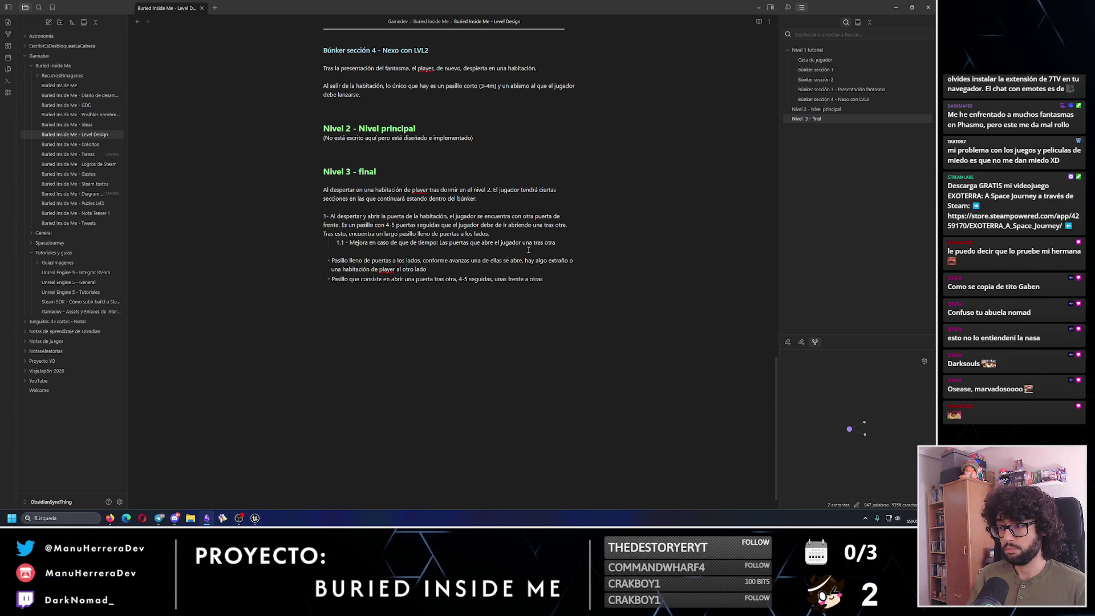
{"action": "left_click_drag", "start_coordinate": [368, 245], "coordinate": [349, 244]}
{"action": "type", "text": "Nota"}
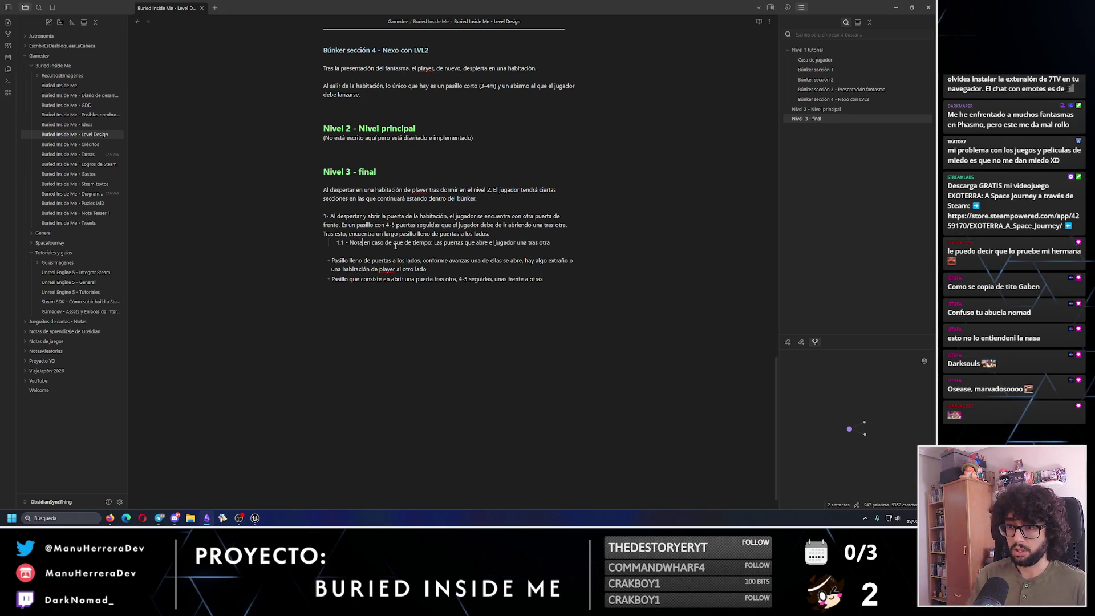
{"action": "type", "text": " al pulir:"}
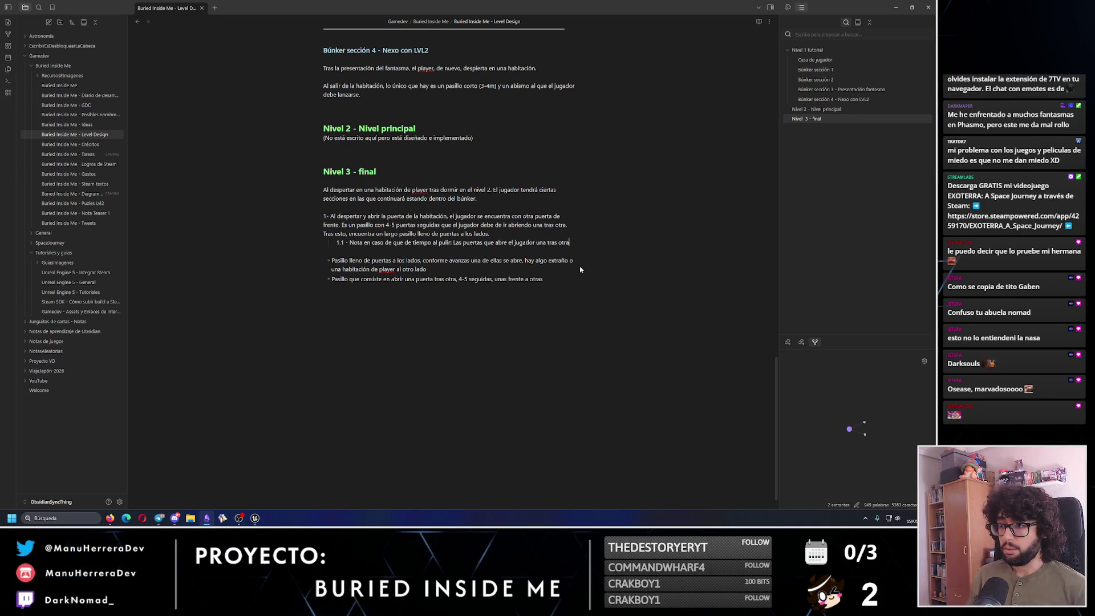
{"action": "type", "text": " son infinit"}
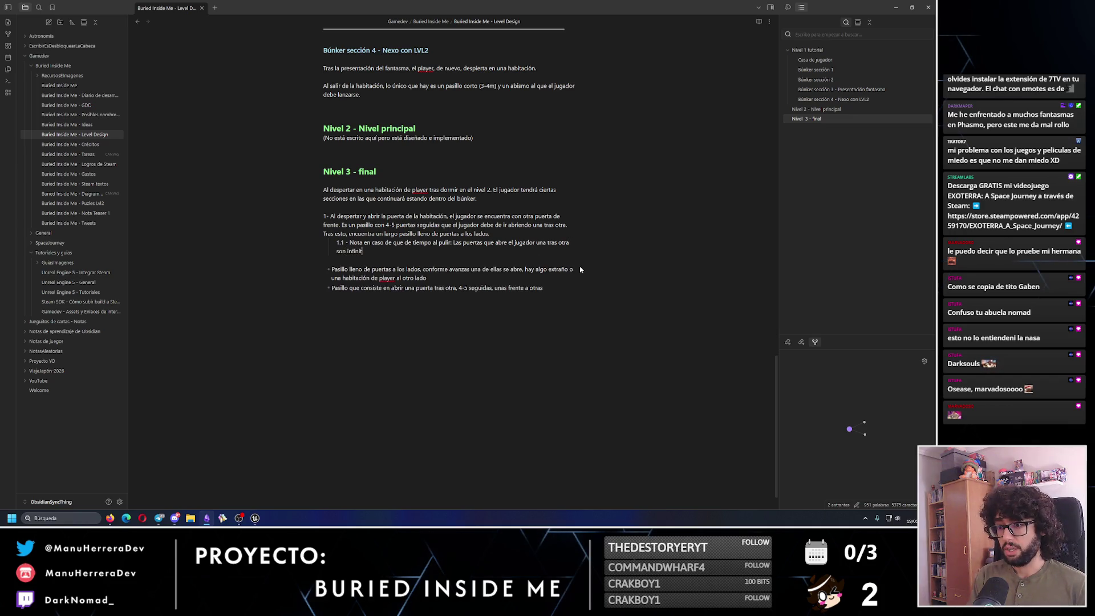
{"action": "type", "text": "as. Tra i"}
{"action": "key", "text": "BackSpace"}
{"action": "key", "text": "BackSpace"}
{"action": "type", "text": "s abrir 4-5"}
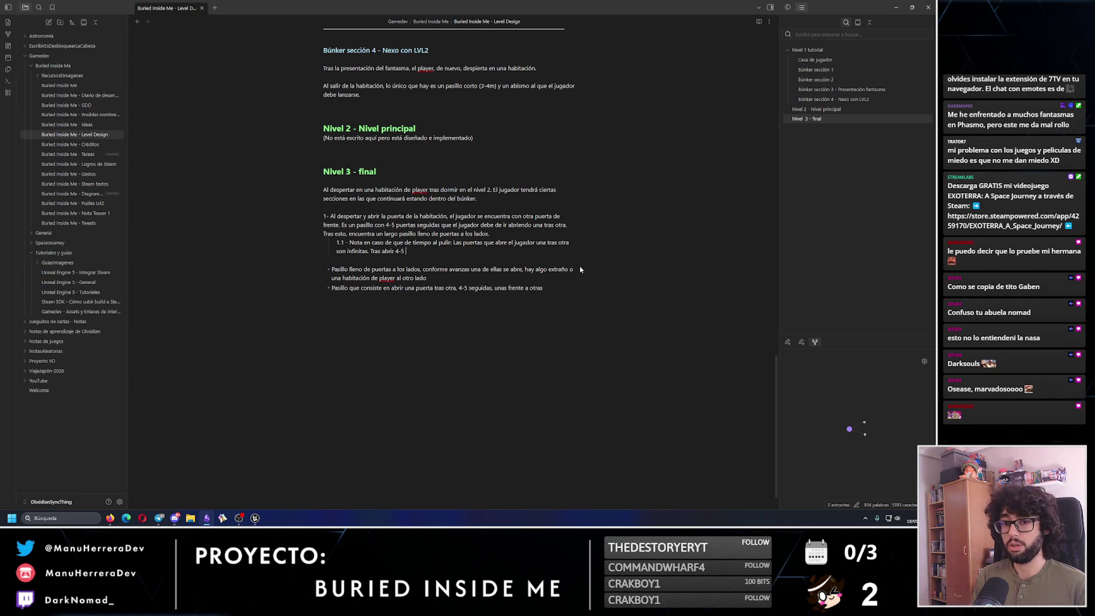
{"action": "type", "text": " la forma de llegar al pasillo con puertas a"}
{"action": "type", "text": " lad"}
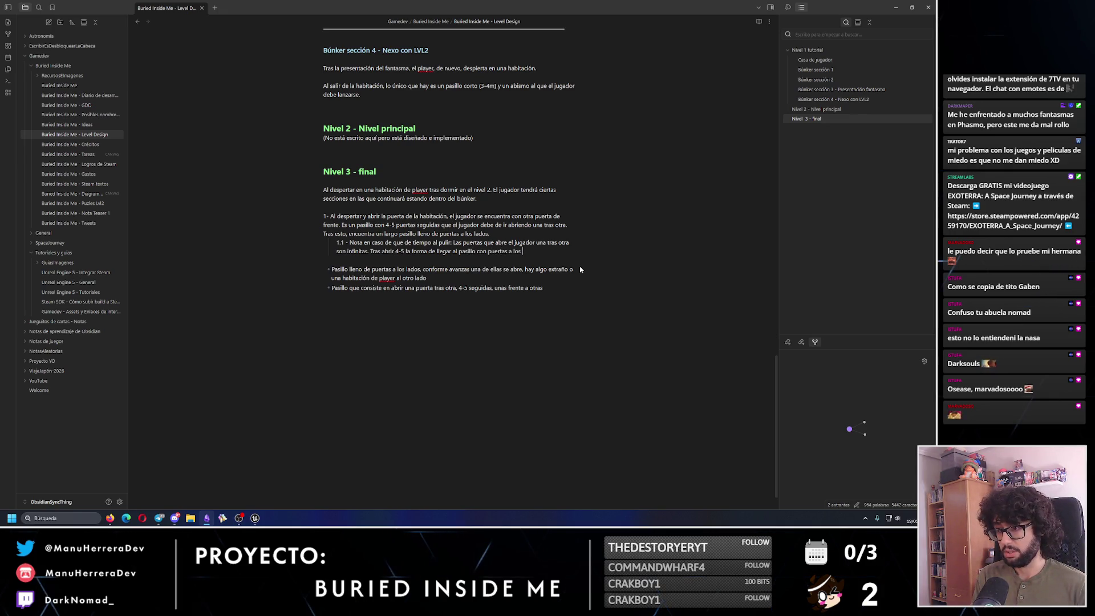
{"action": "type", "text": "ral"}
{"action": "type", "text": "es es darte la vuelta"}
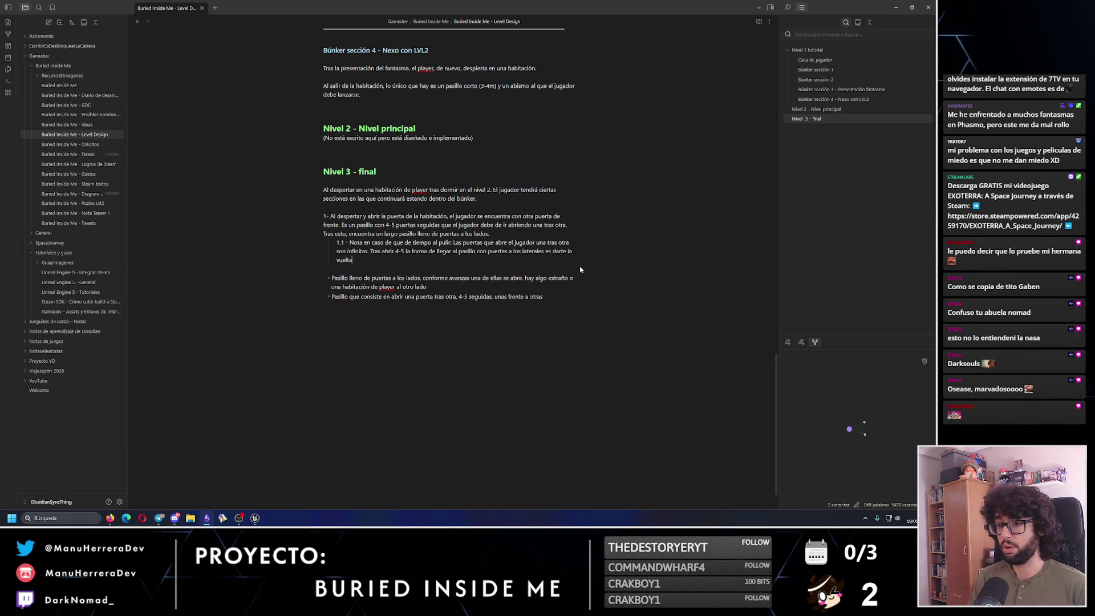
{"action": "type", "text": " y abrir"}
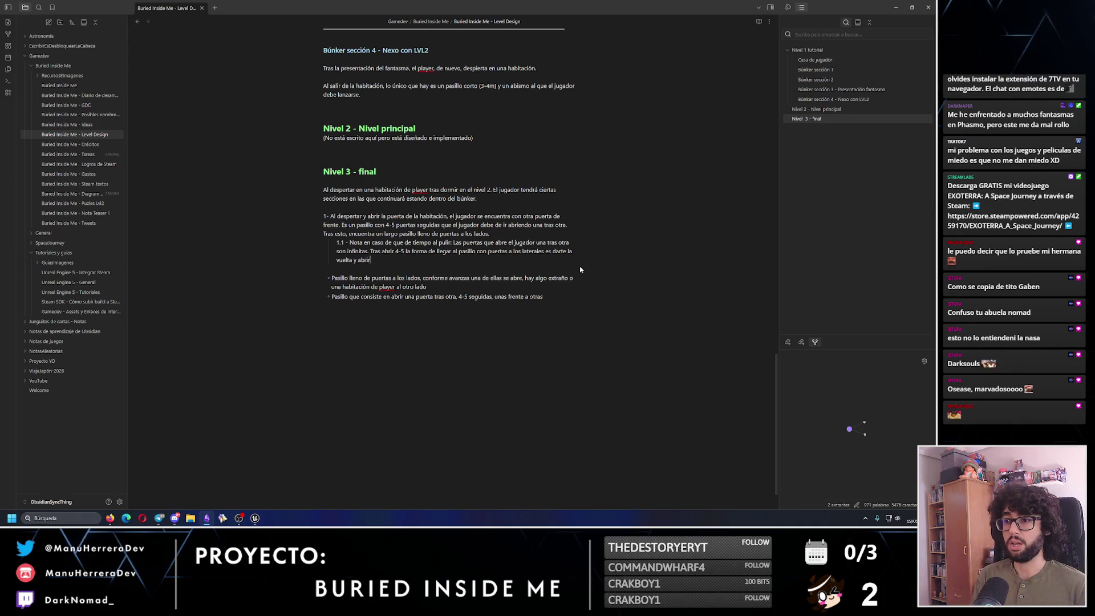
{"action": "type", "text": " por"}
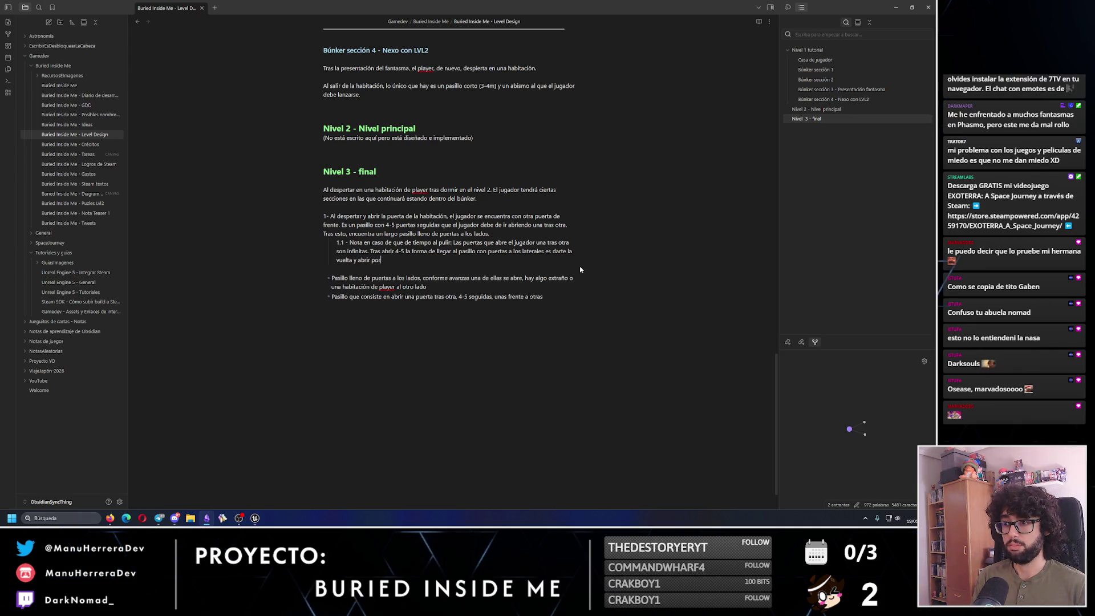
{"action": "key", "text": "BackSpace"}
{"action": "key", "text": "BackSpace"}
{"action": "key", "text": "BackSpace"}
{"action": "type", "text": "la anterior po"}
{"action": "type", "text": "e has venido."}
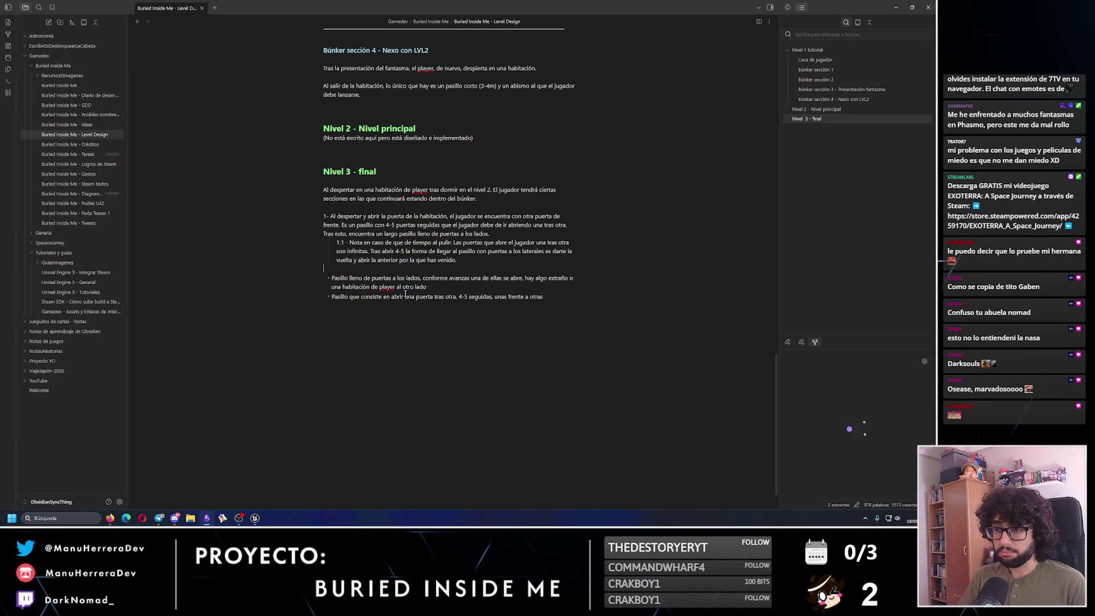
Add point 2: a long corridor of closed side doors until one opens onto a bedroom where the player sleeps.
{"action": "key", "text": "Return"}
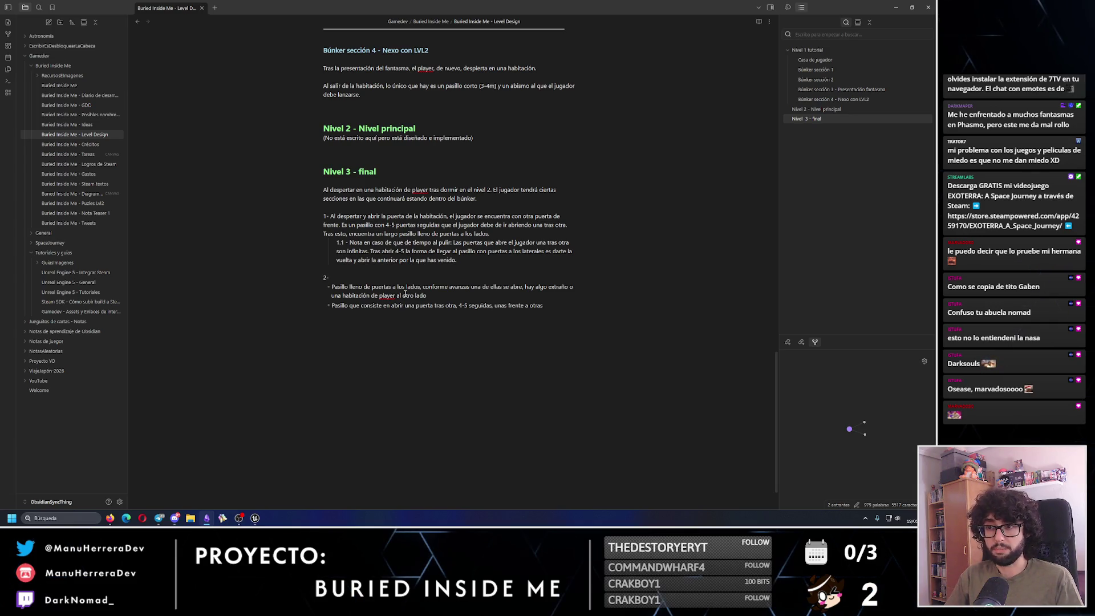
{"action": "type", "text": "2- Pasi"}
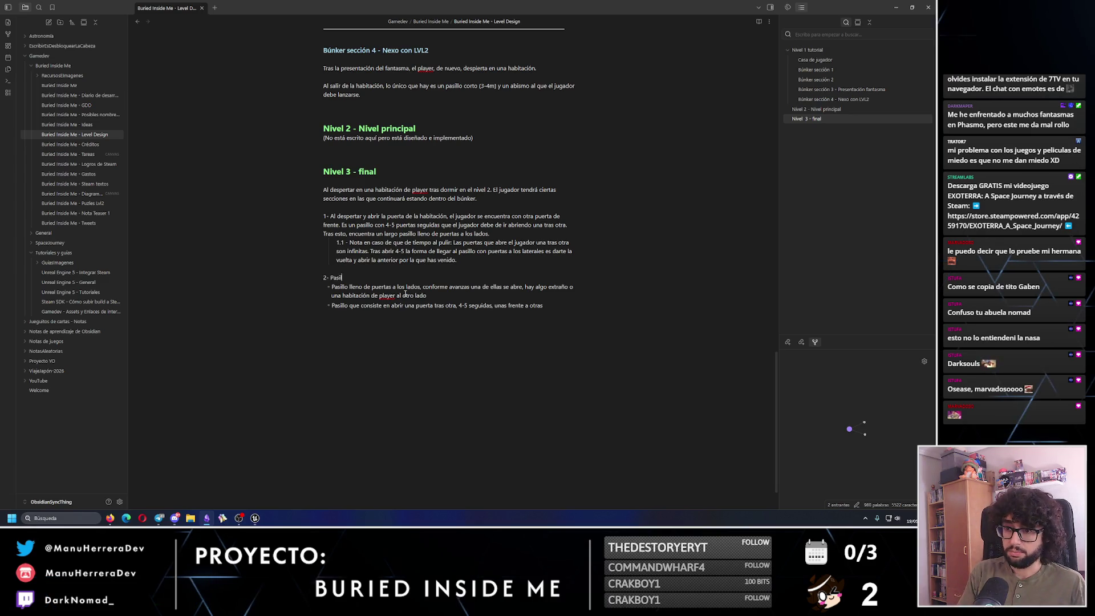
{"action": "type", "text": "lo de puertas"}
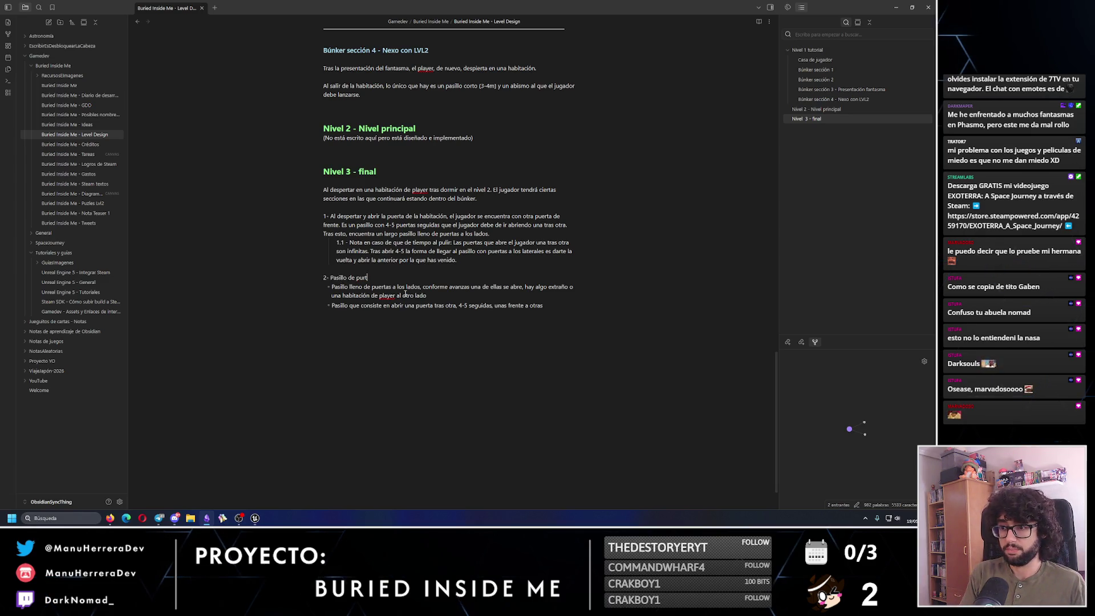
{"action": "type", "text": "los laterales: Se trata de un largo pasillo con"}
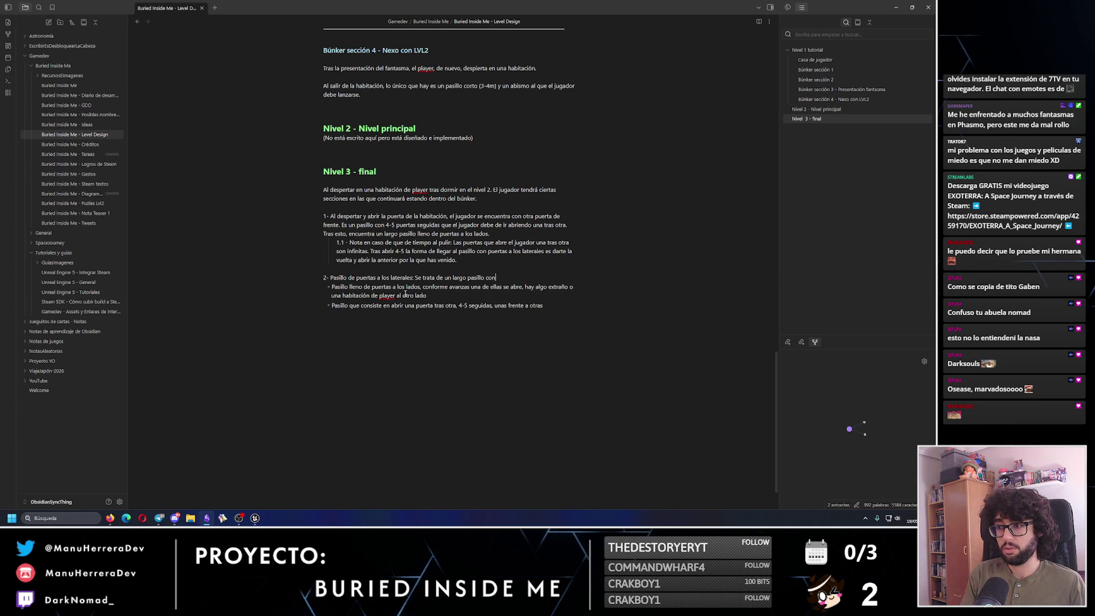
{"action": "type", "text": "puertas cerradas a"}
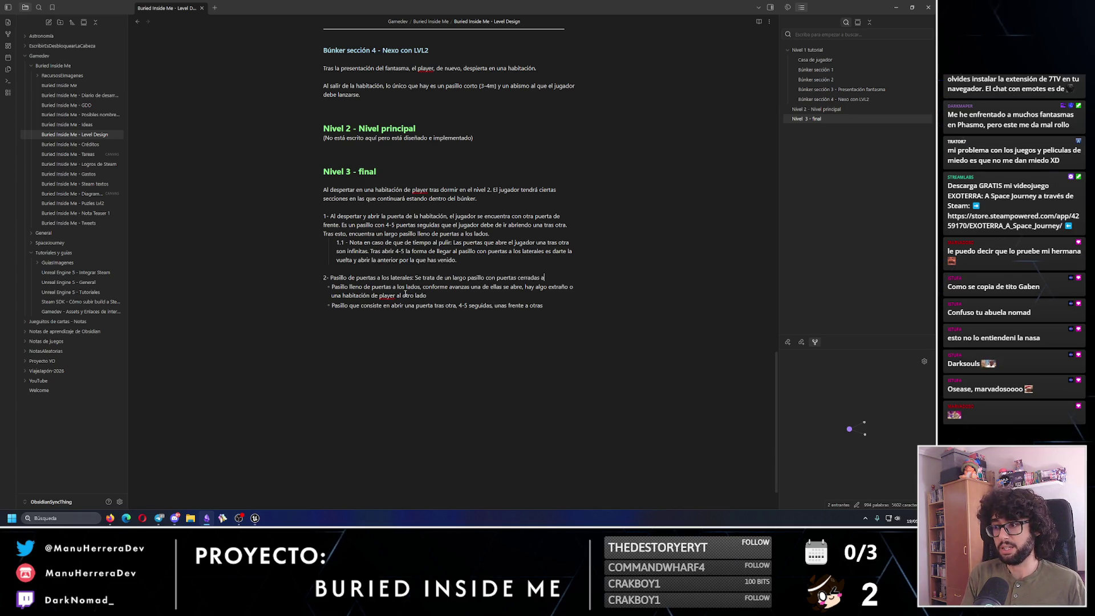
{"action": "type", "text": " los lados. El jug"}
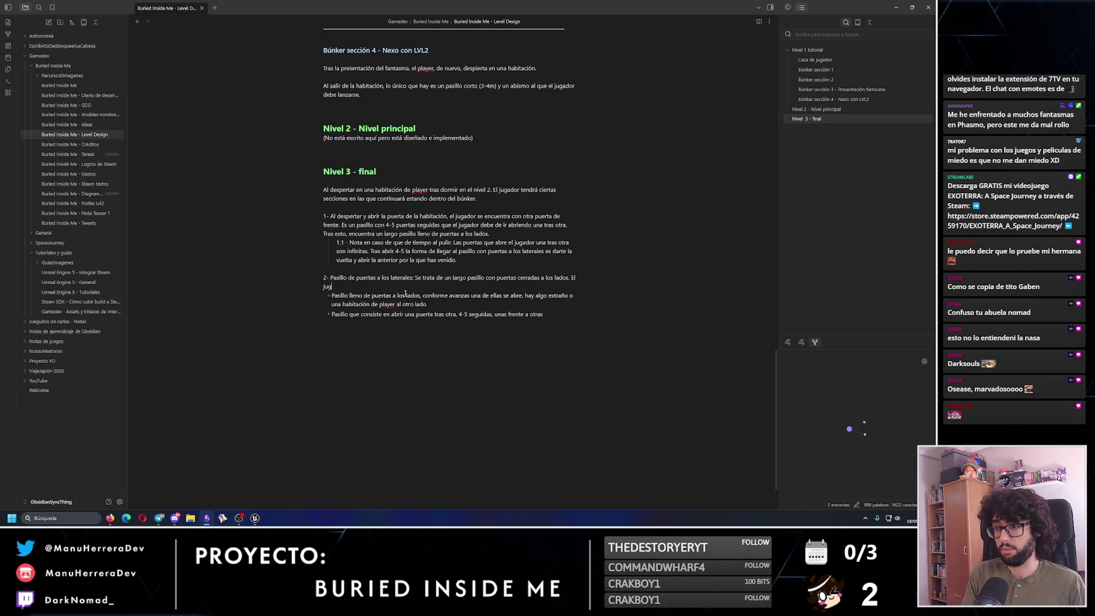
{"action": "type", "text": "ador debe avanzar"}
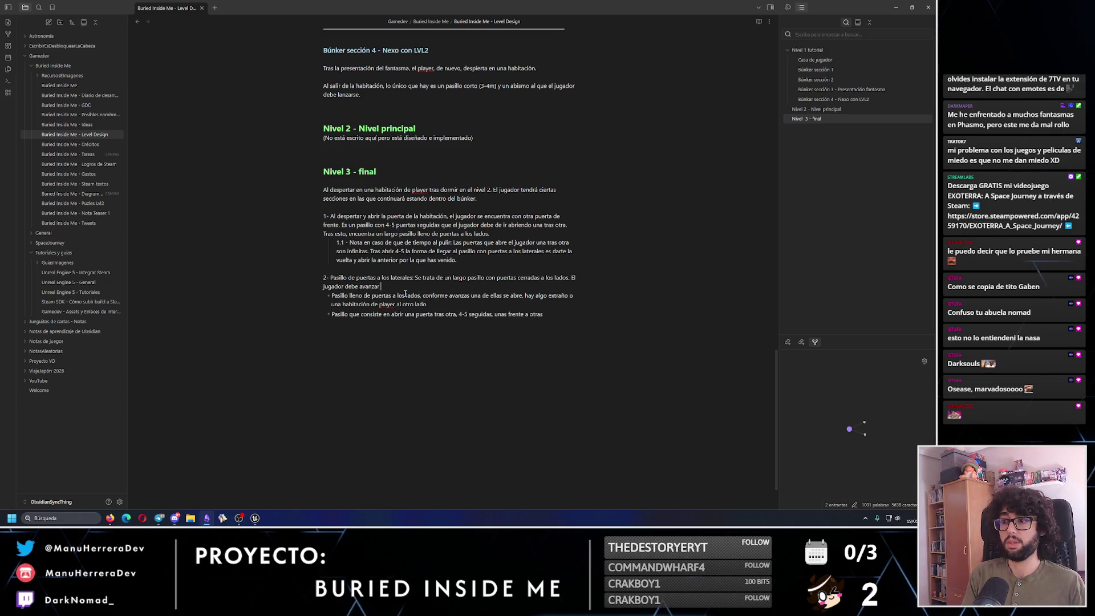
{"action": "type", "text": " por él "}
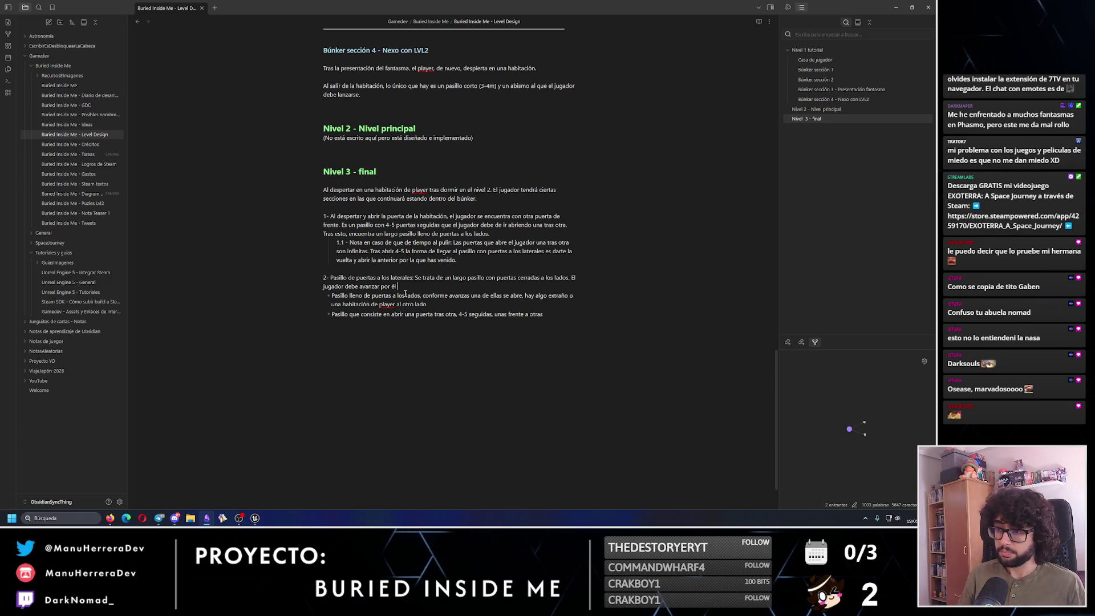
{"action": "type", "text": "hac"}
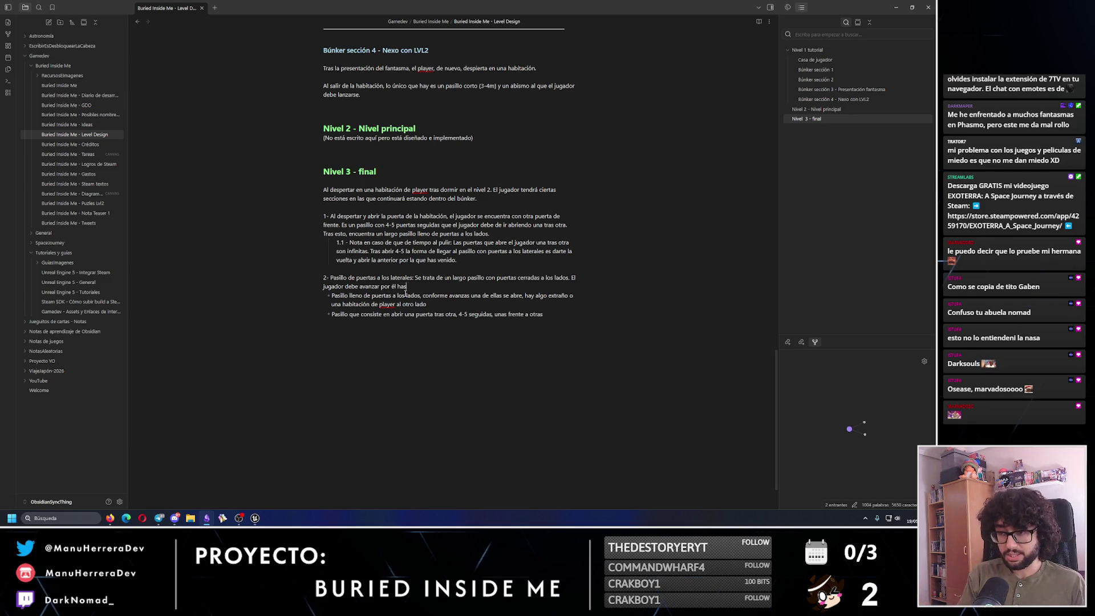
{"action": "type", "text": " una de las p"}
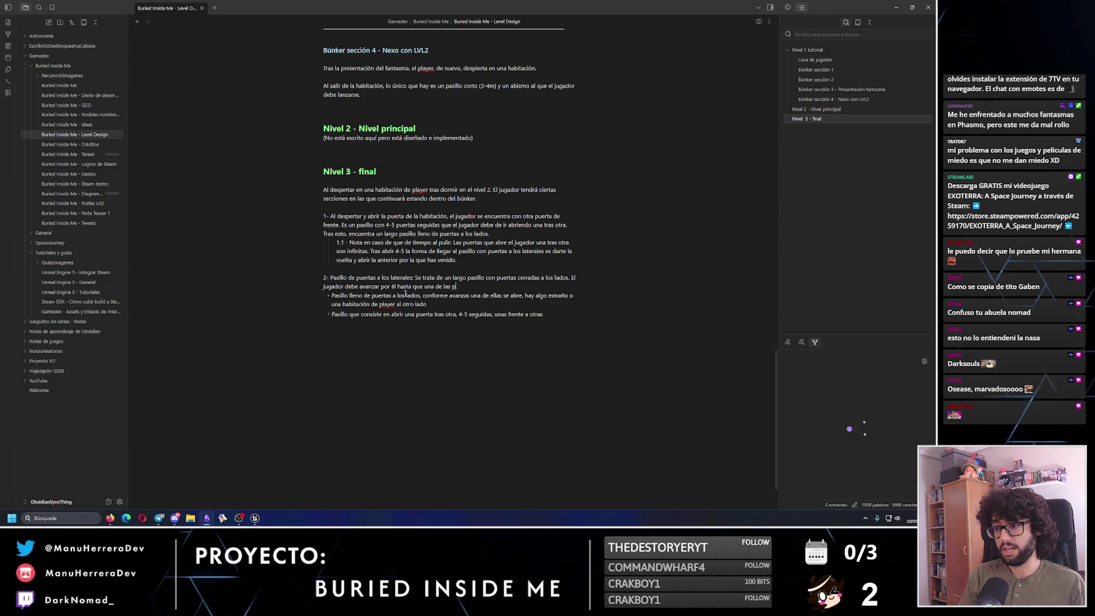
{"action": "type", "text": "uertas se abre. Est"}
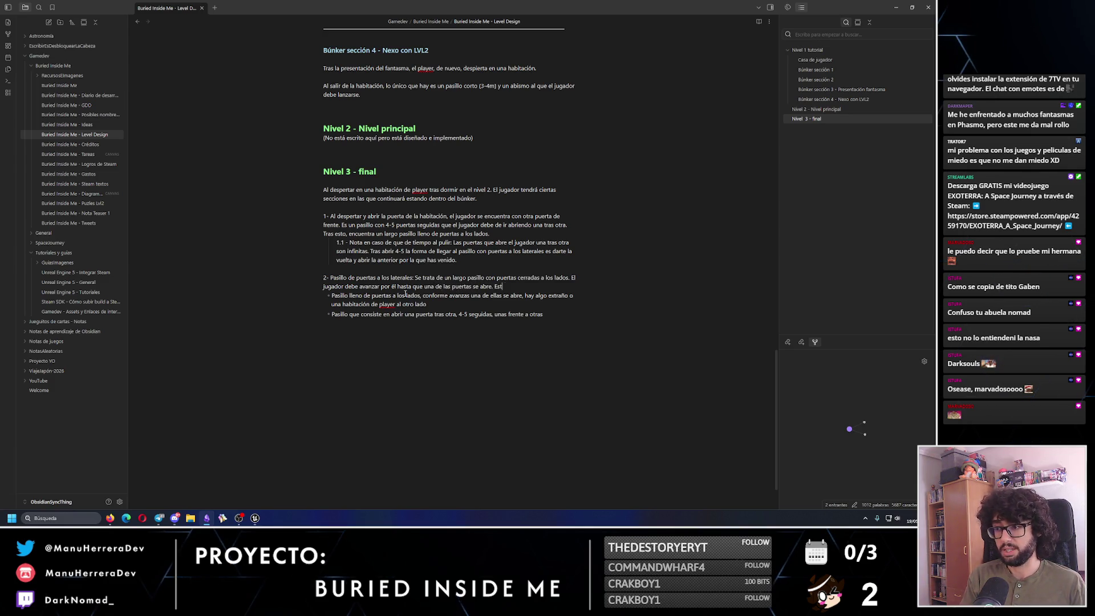
{"action": "type", "text": " una habitaci"}
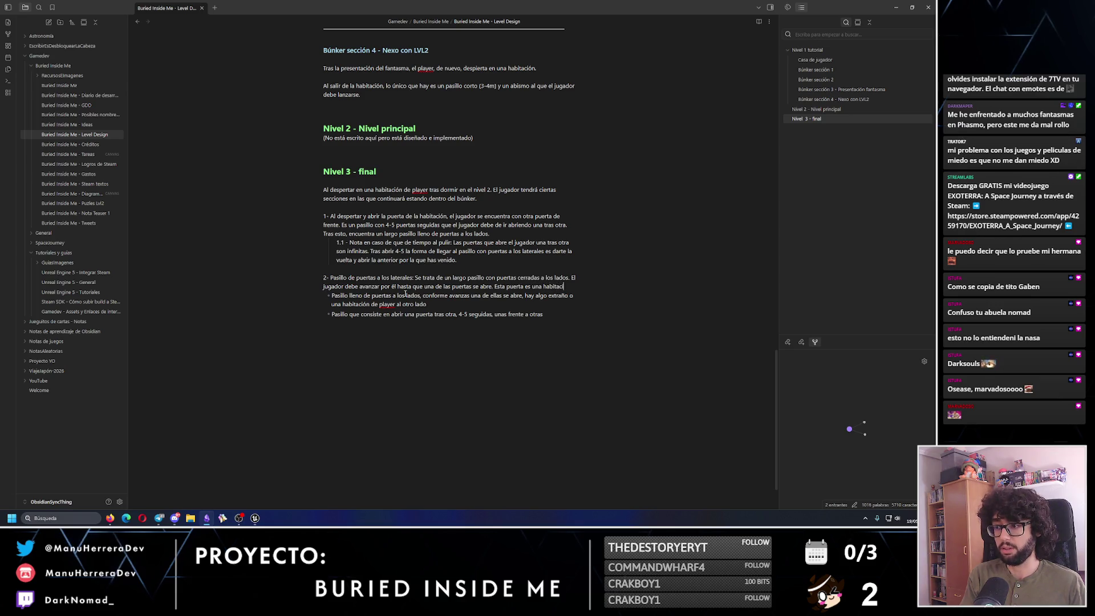
{"action": "type", "text": "ón de jugador en"}
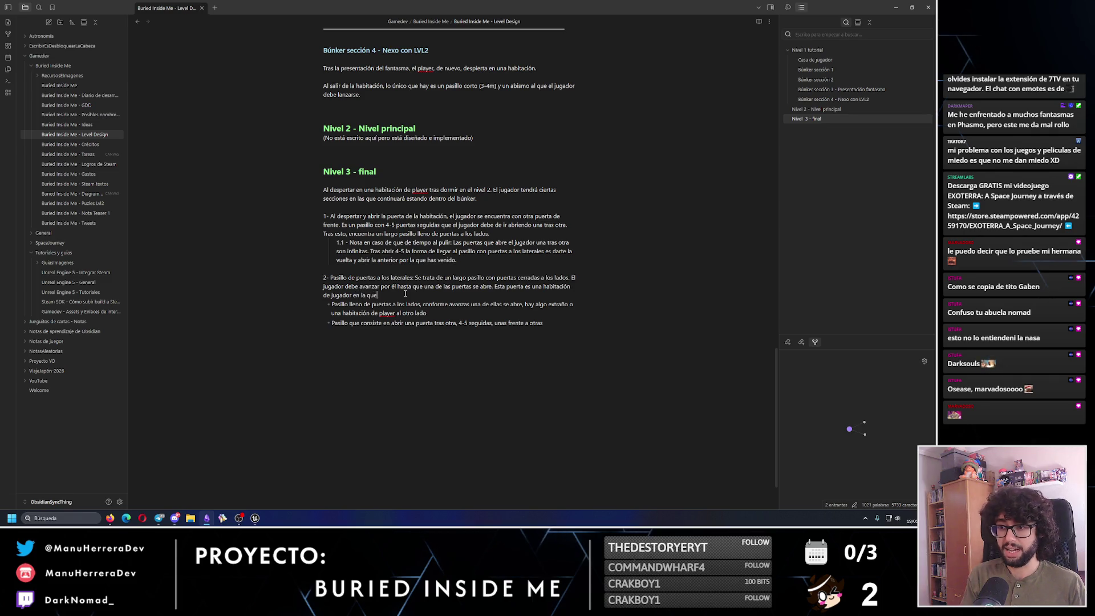
{"action": "type", "text": "la que debe dormir"}
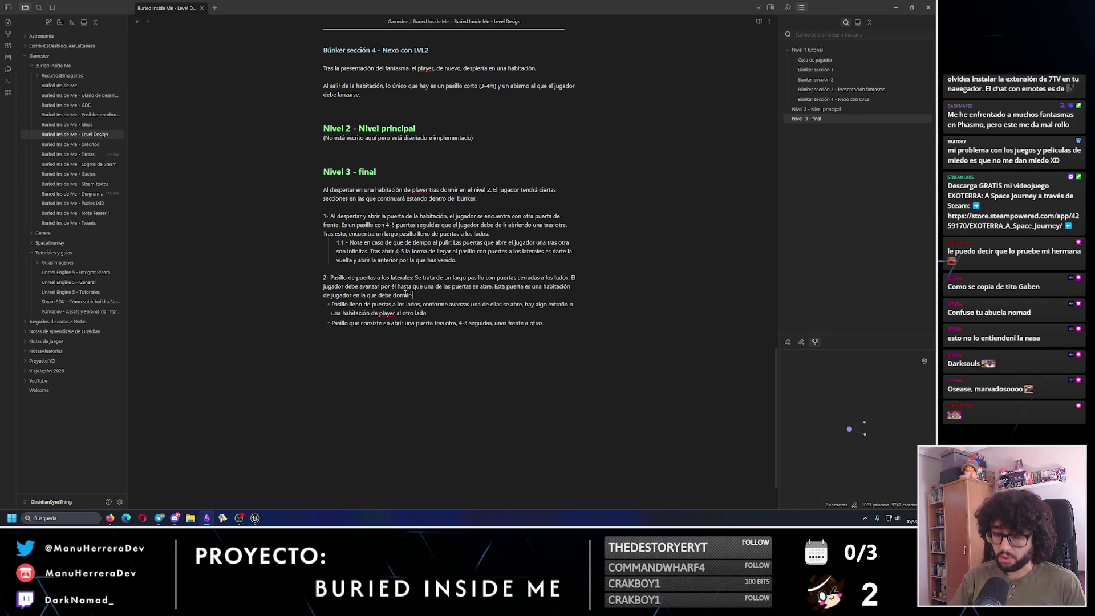
{"action": "type", "text": "."}
{"action": "key", "text": "Return"}
{"action": "key", "text": "Return"}
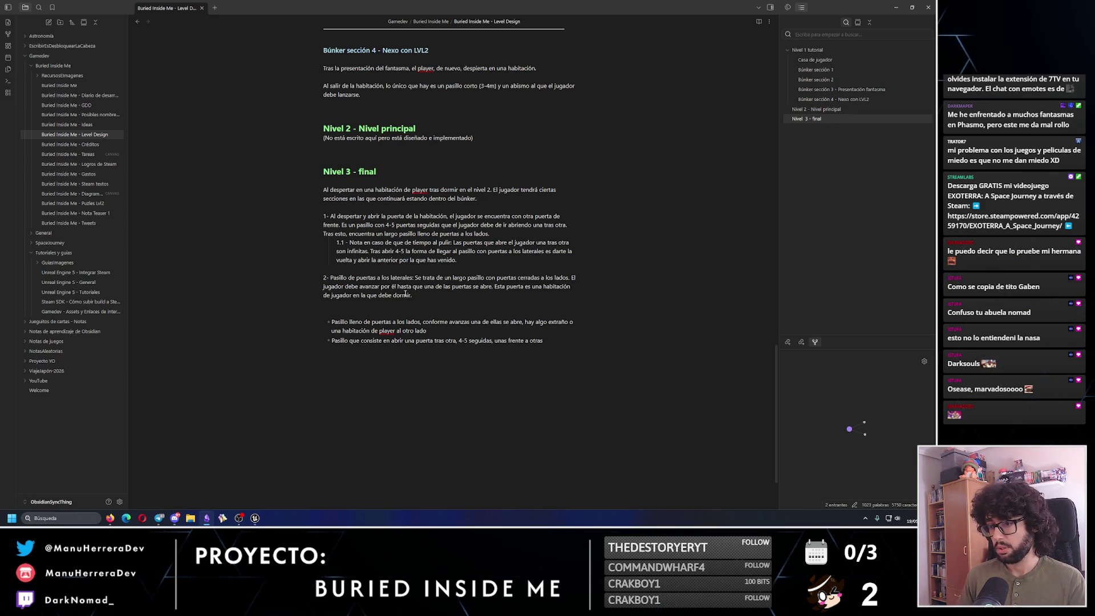
Remove the two old idea bullets, renumber sub-point 2.1 and relabel item 1.1 as 'Mejora en fase de pulir'.
{"action": "left_click_drag", "start_coordinate": [555, 339], "coordinate": [297, 321]}
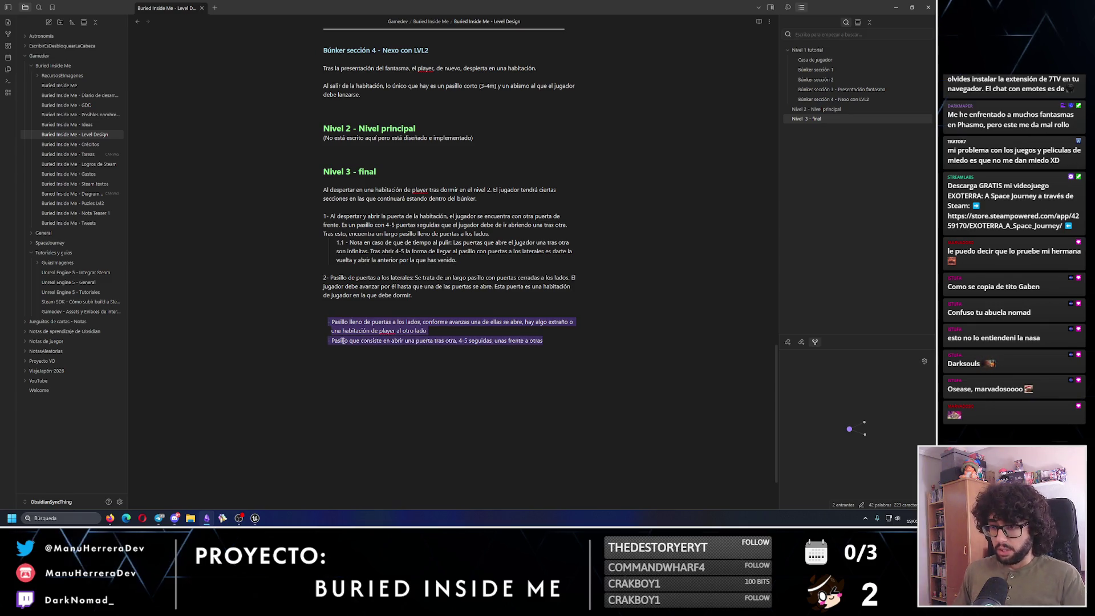
{"action": "key", "text": "BackSpace"}
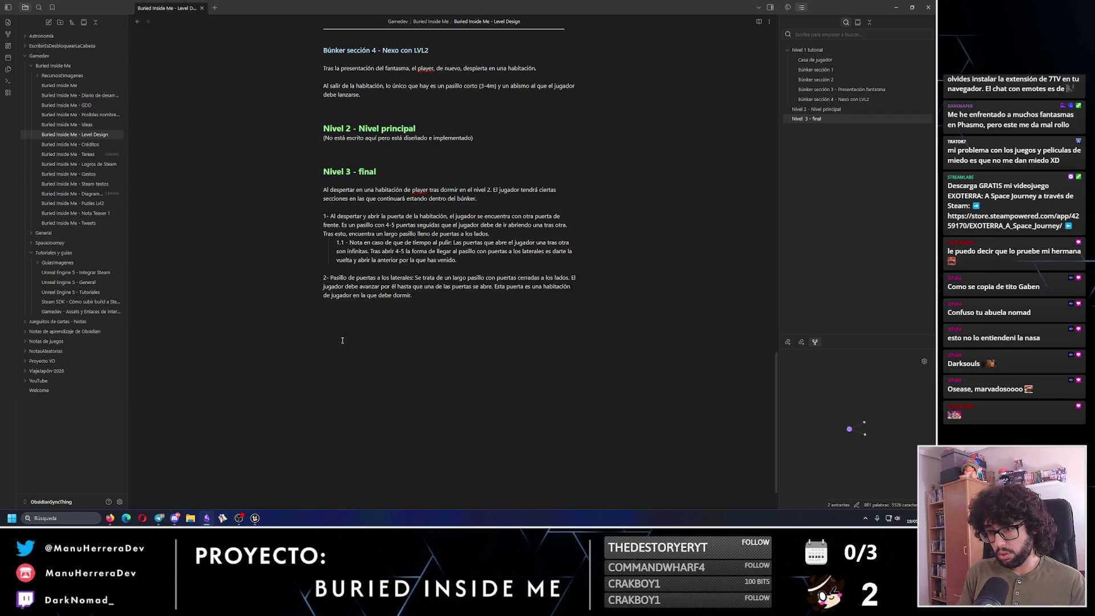
{"action": "type", "text": "2-2"}
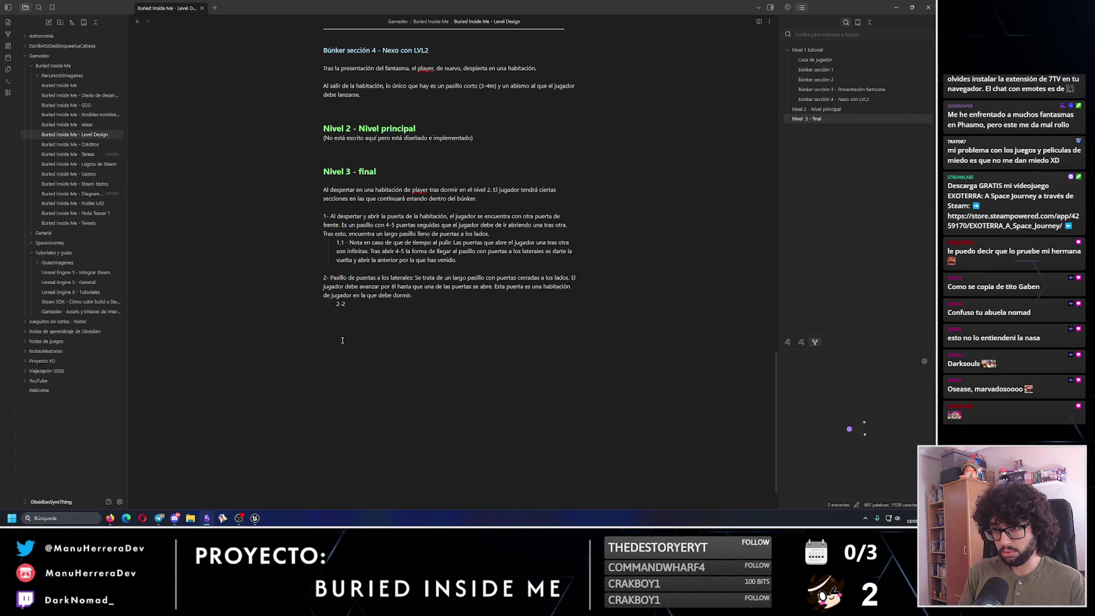
{"action": "key", "text": "BackSpace"}
{"action": "key", "text": "BackSpace"}
{"action": "type", "text": ".1"}
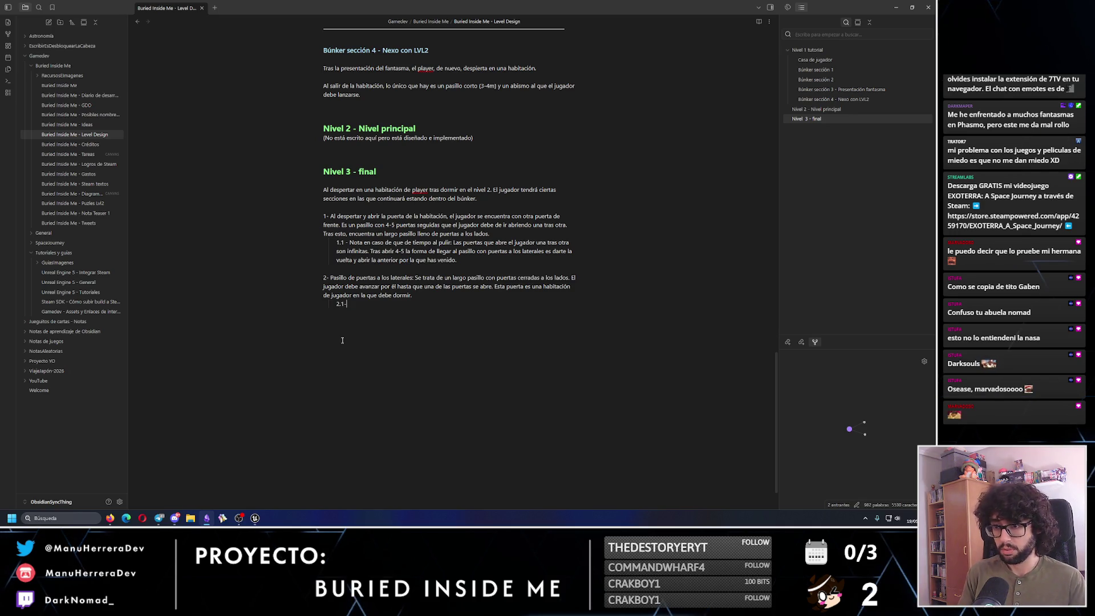
{"action": "type", "text": " - "}
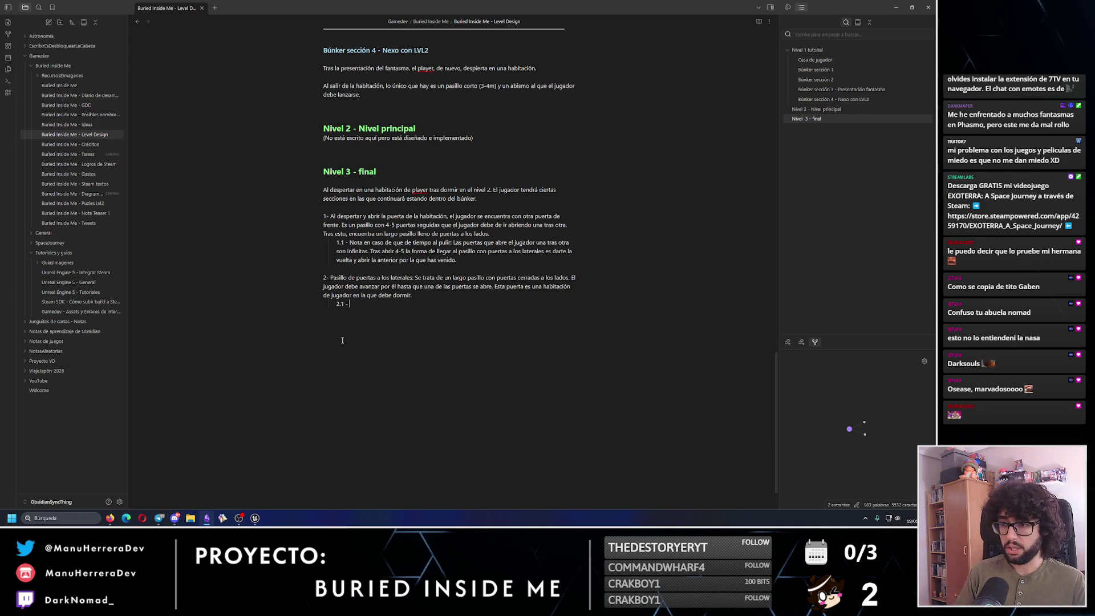
{"action": "type", "text": "No"}
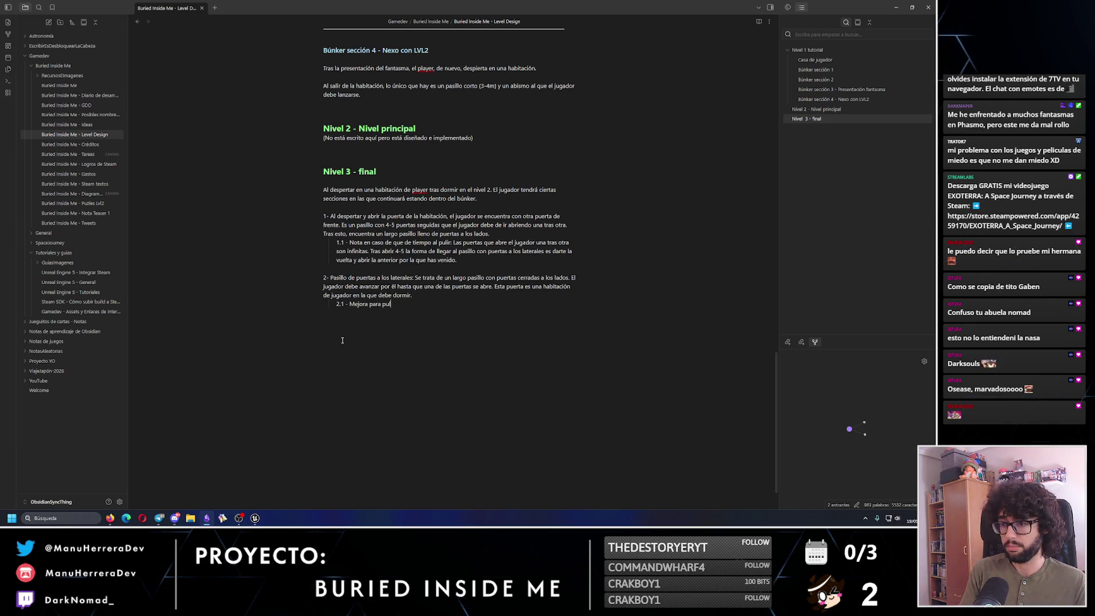
{"action": "key", "text": "BackSpace"}
{"action": "key", "text": "BackSpace"}
{"action": "key", "text": "BackSpace"}
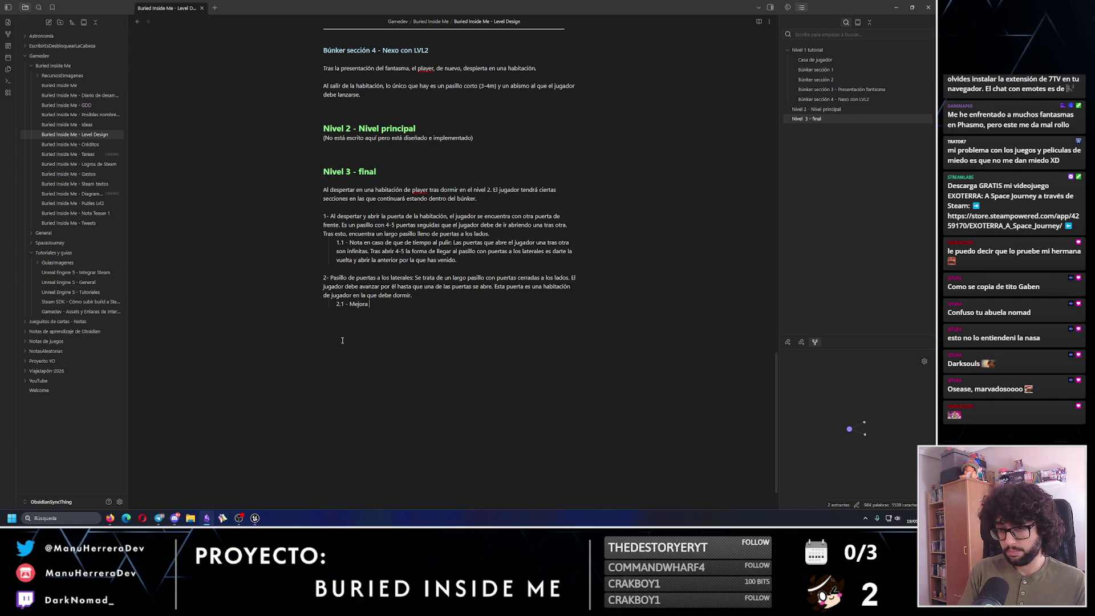
{"action": "type", "text": "en fase de pul"}
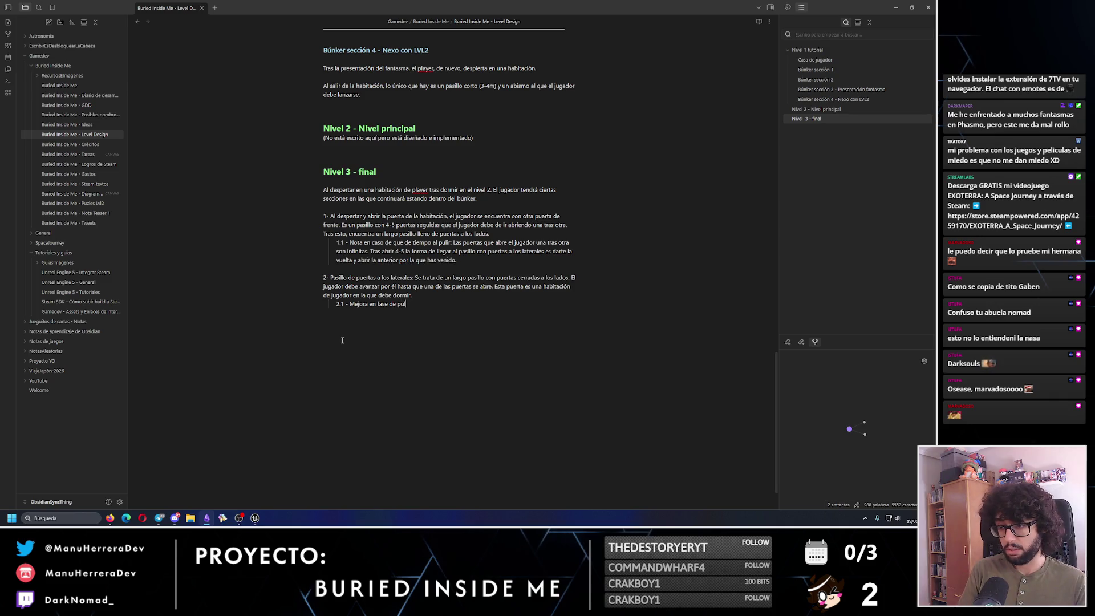
{"action": "type", "text": ":"}
{"action": "left_click_drag", "start_coordinate": [415, 304], "coordinate": [351, 306]}
{"action": "key", "text": "ctrl+c"}
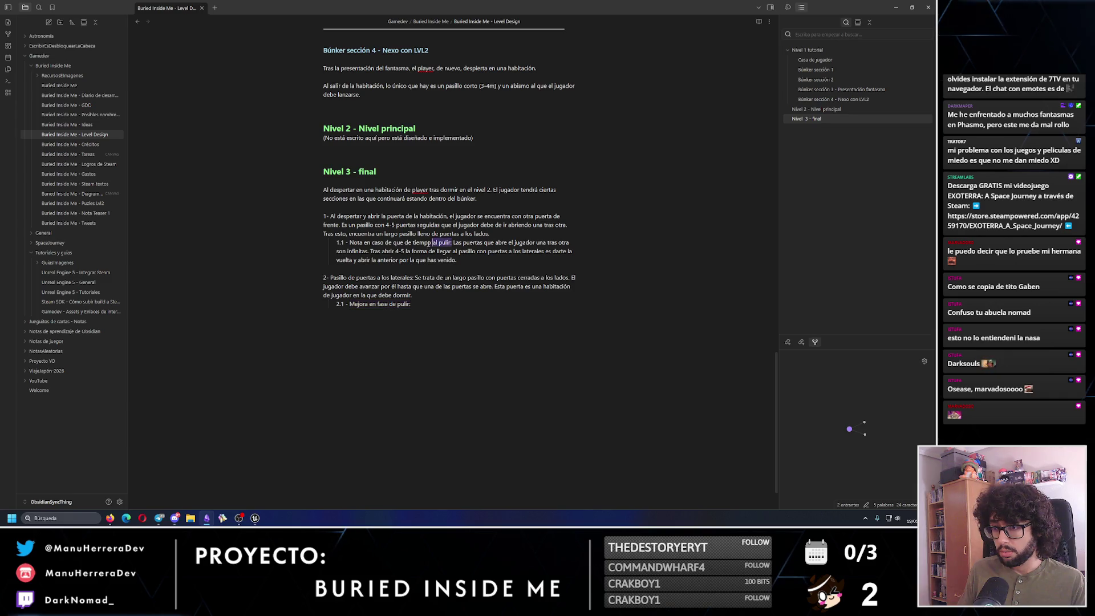
{"action": "left_click_drag", "start_coordinate": [452, 242], "coordinate": [351, 243]}
{"action": "key", "text": "ctrl+v"}
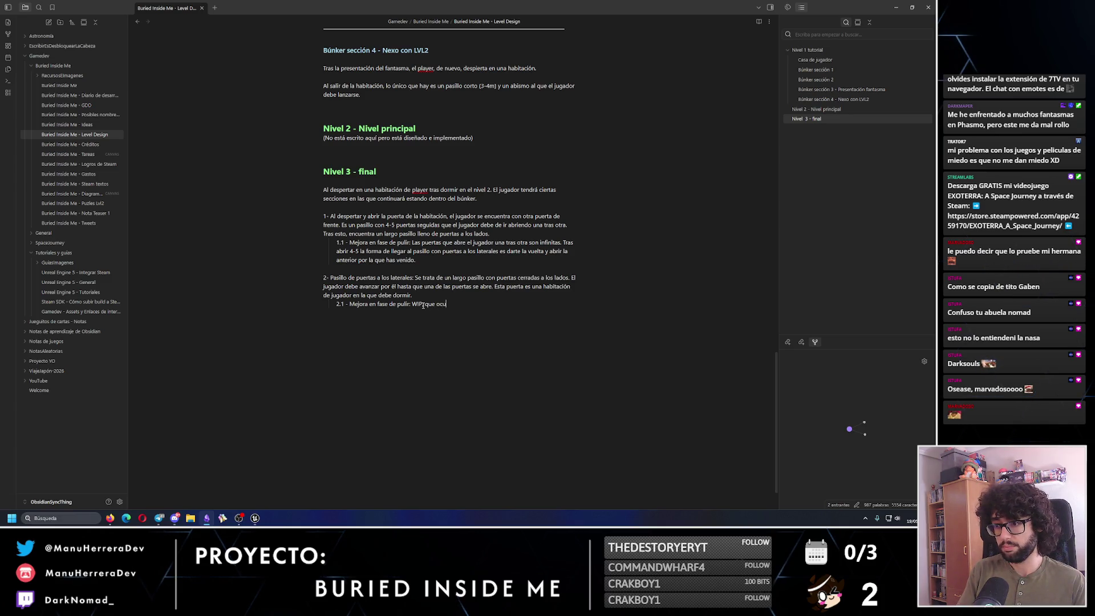
{"action": "key", "text": "BackSpace"}
{"action": "type", "text": "rra otra cosa"}
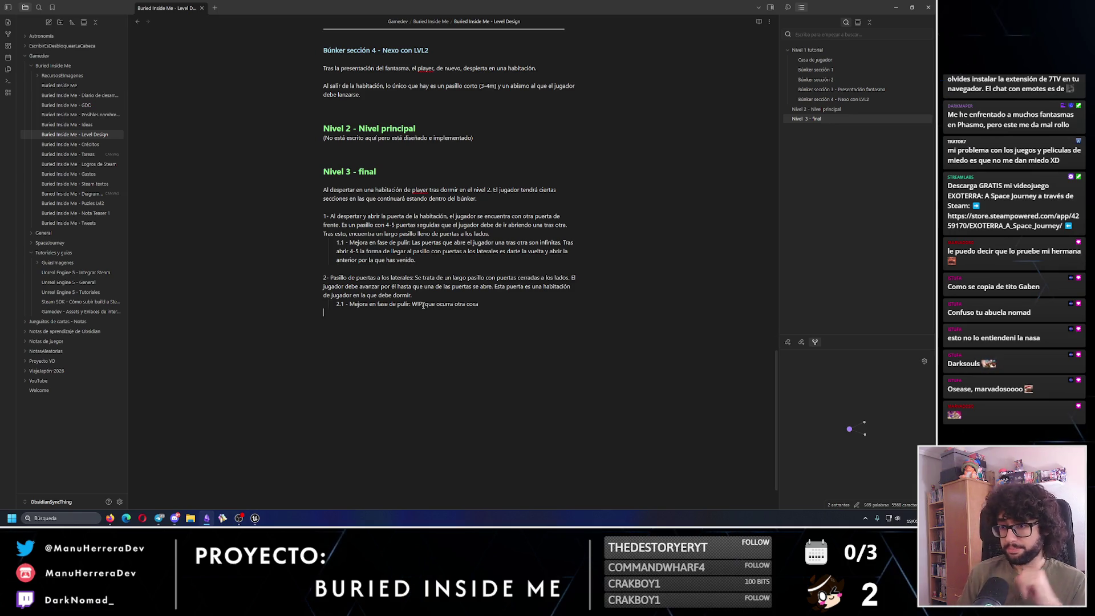
{"action": "type", "text": "3"}
Start the '3-' line, then in Unreal focus the view on the Level_02_20 mesh.
{"action": "key", "text": "BackSpace"}
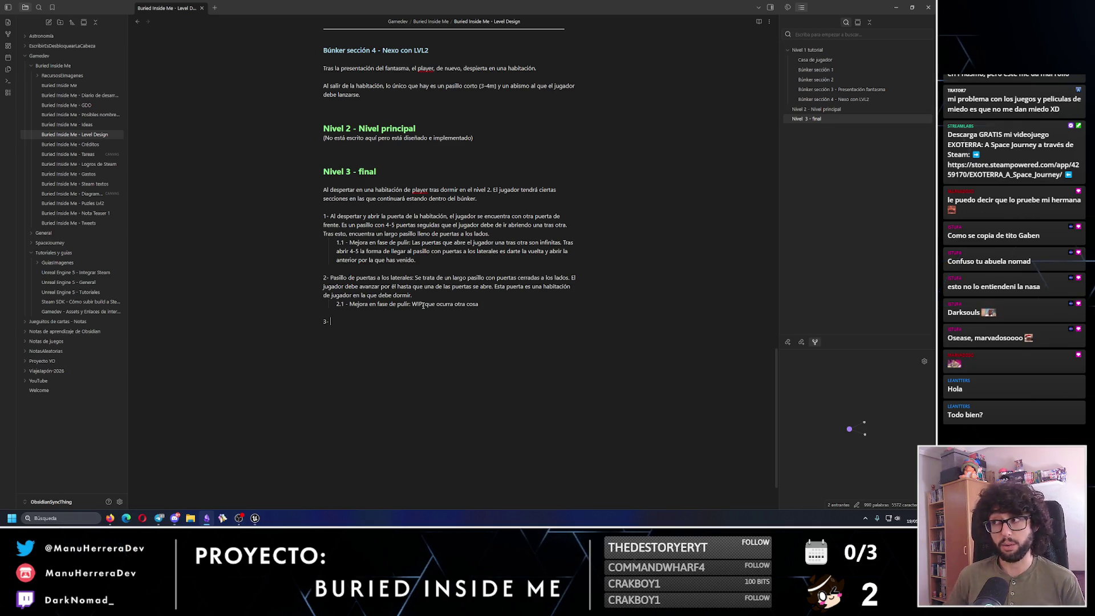
{"action": "key", "text": "alt+Tab"}
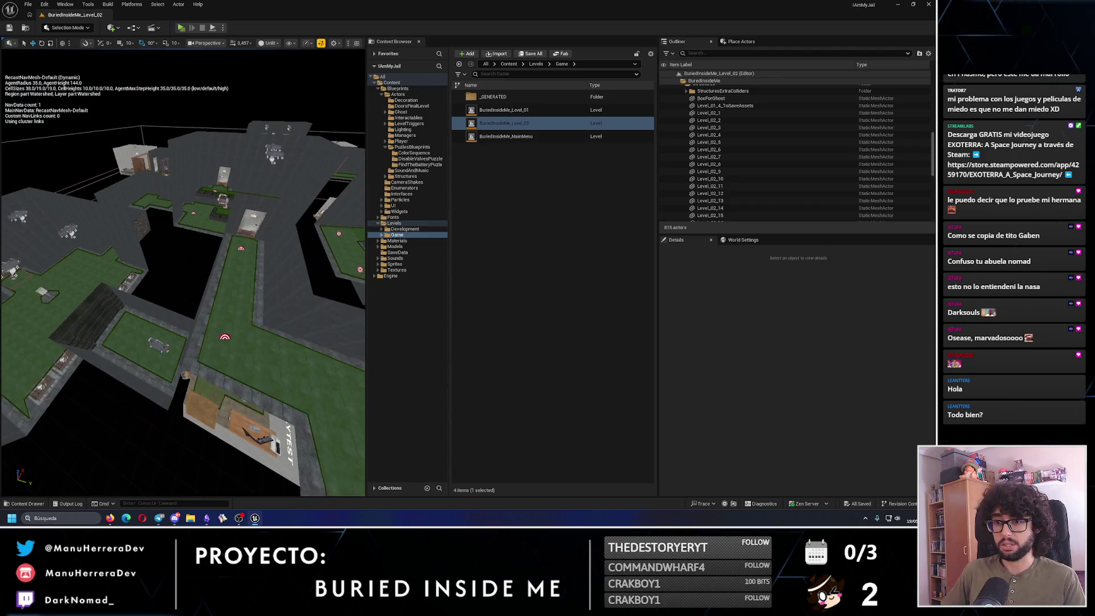
{"action": "left_click", "coordinate": [248, 349]}
{"action": "left_click", "coordinate": [223, 232]}
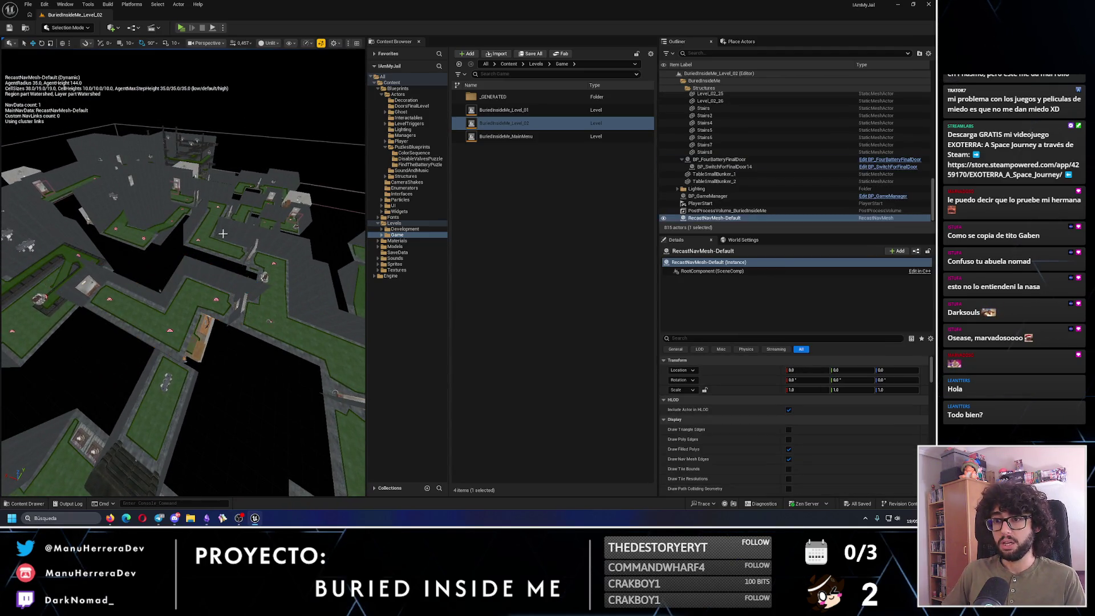
{"action": "key", "text": "f"}
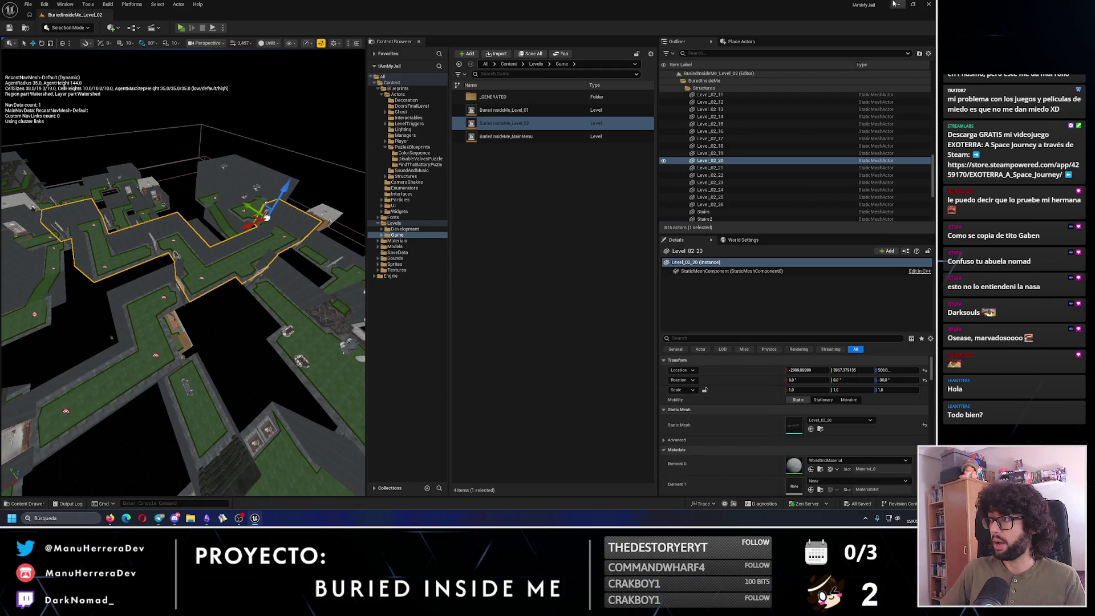
Check the Level Design note, then fly the Level 01 view into the dark pillared room facing the metal crate.
{"action": "left_click", "coordinate": [896, 5]}
{"action": "left_click", "coordinate": [207, 517]}
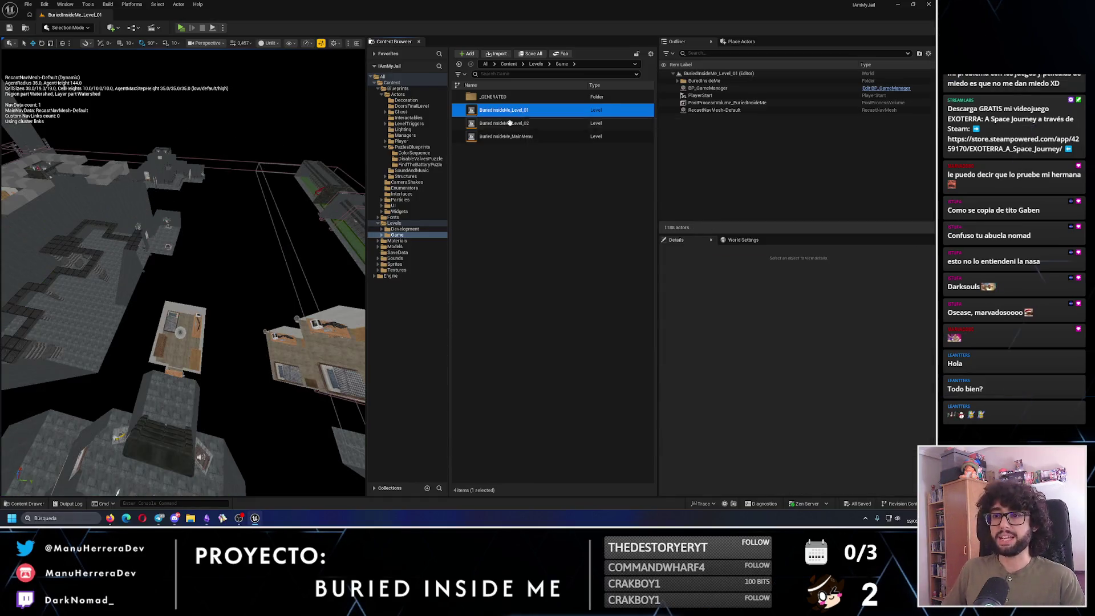
{"action": "left_click_drag", "start_coordinate": [228, 274], "coordinate": [282, 293]}
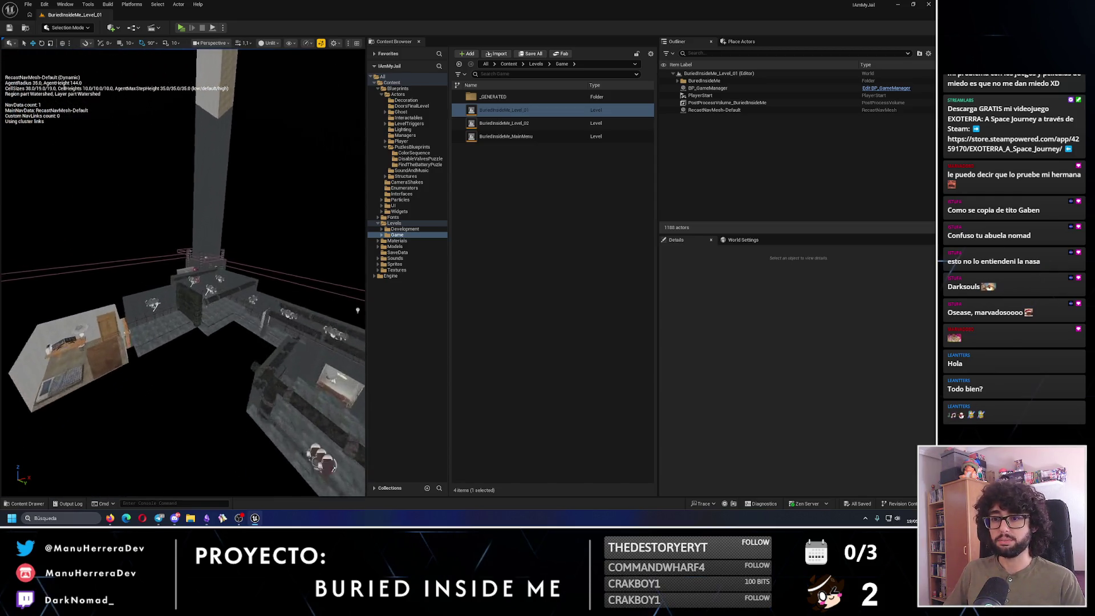
{"action": "left_click_drag", "start_coordinate": [178, 260], "coordinate": [177, 260]}
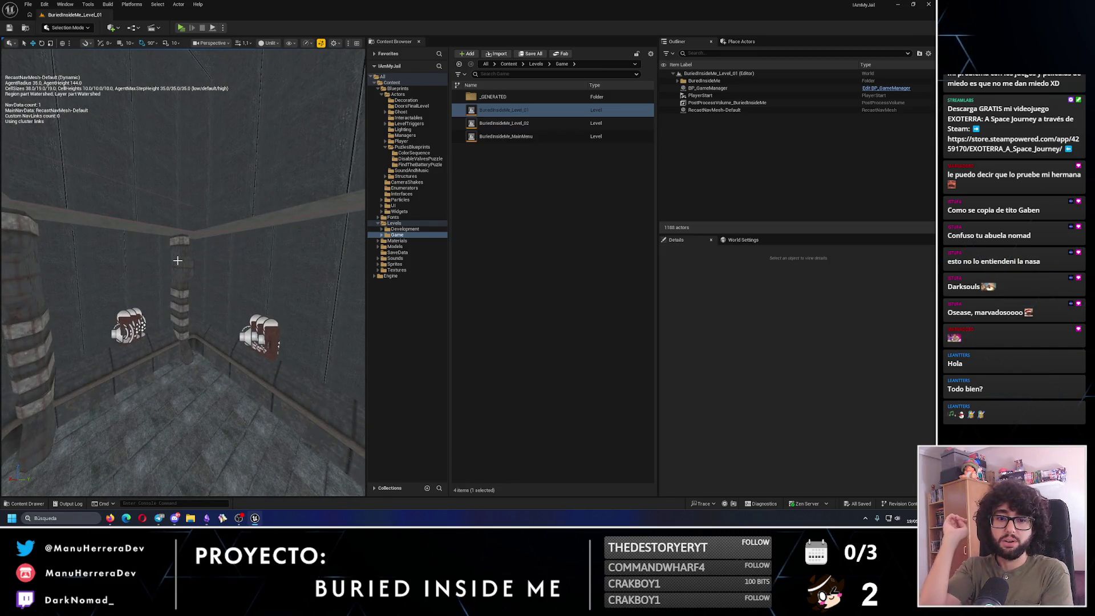
{"action": "left_click_drag", "start_coordinate": [177, 260], "coordinate": [177, 261]}
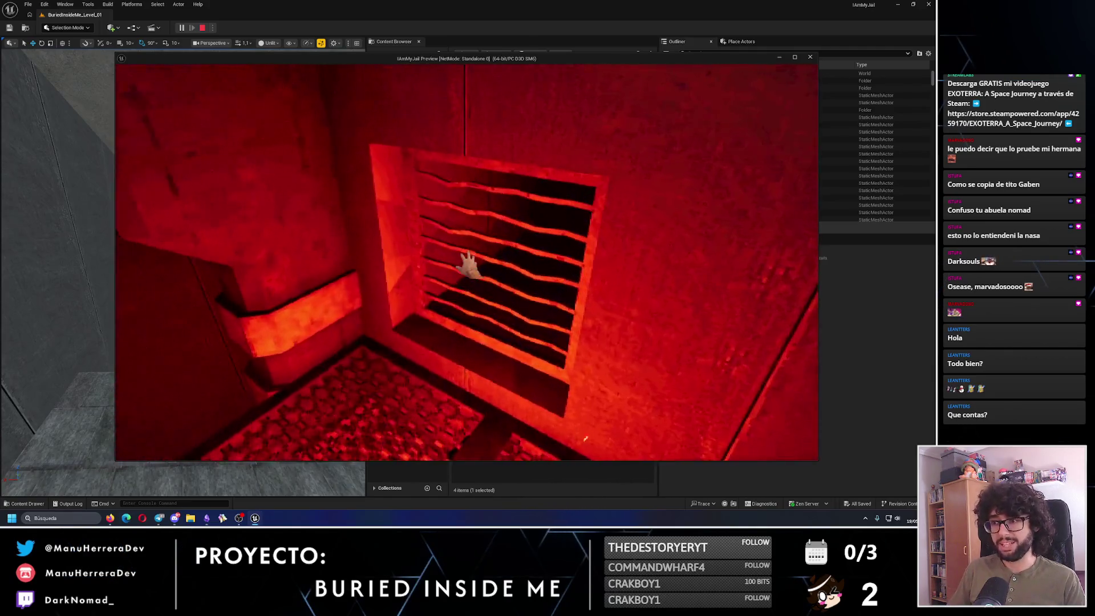
Stop the game preview and fly the view down the walkway into the room.
{"action": "key", "text": "Escape"}
{"action": "left_click_drag", "start_coordinate": [183, 272], "coordinate": [184, 214]}
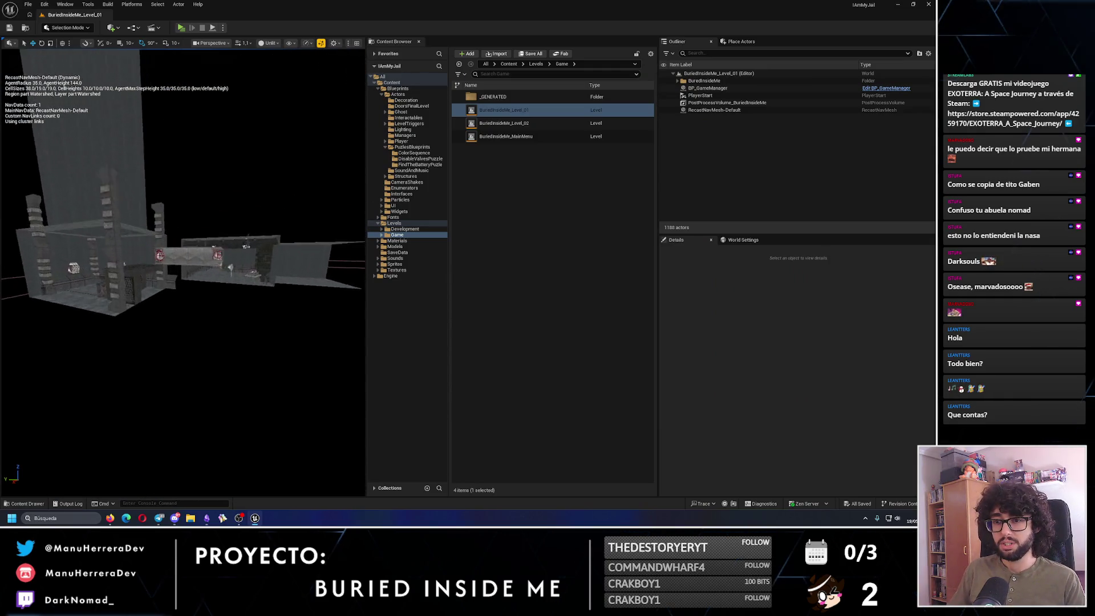
{"action": "left_click_drag", "start_coordinate": [276, 298], "coordinate": [275, 298]}
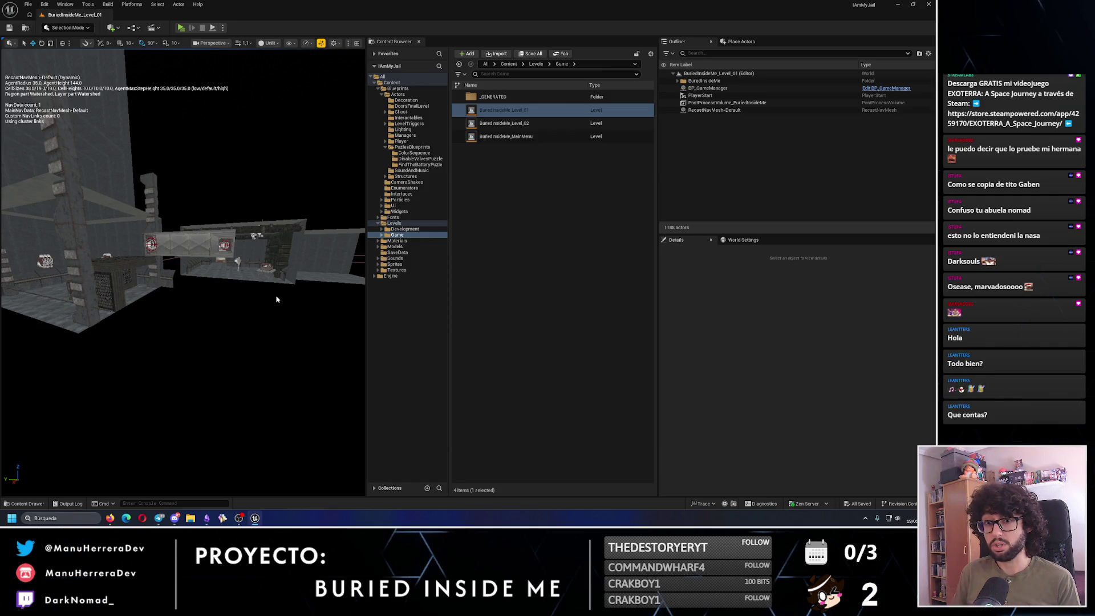
{"action": "left_click_drag", "start_coordinate": [276, 298], "coordinate": [275, 298]}
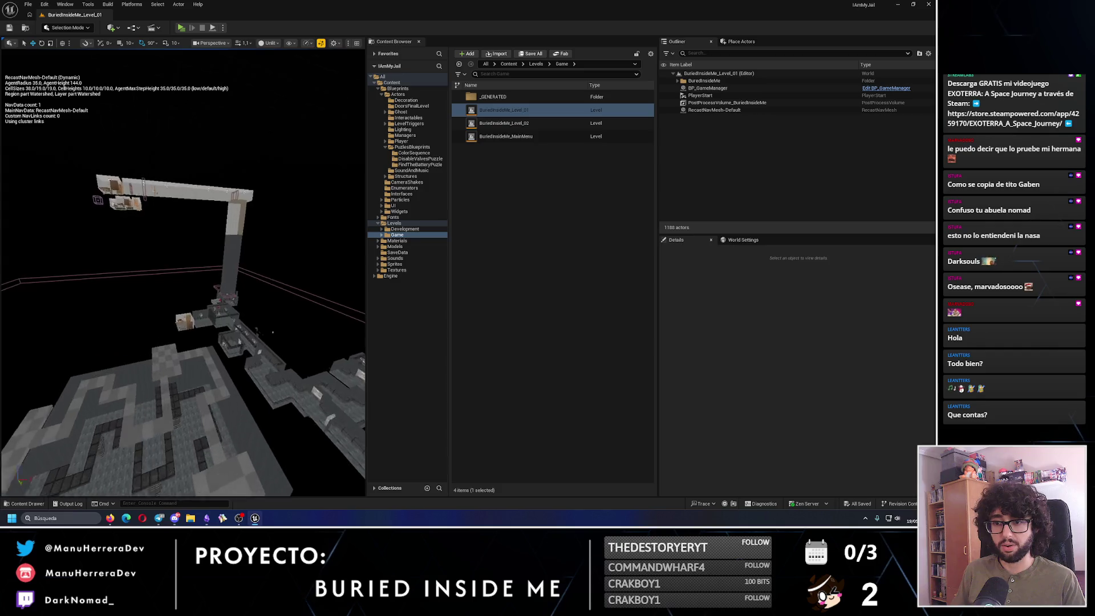
{"action": "left_click_drag", "start_coordinate": [276, 298], "coordinate": [277, 299]}
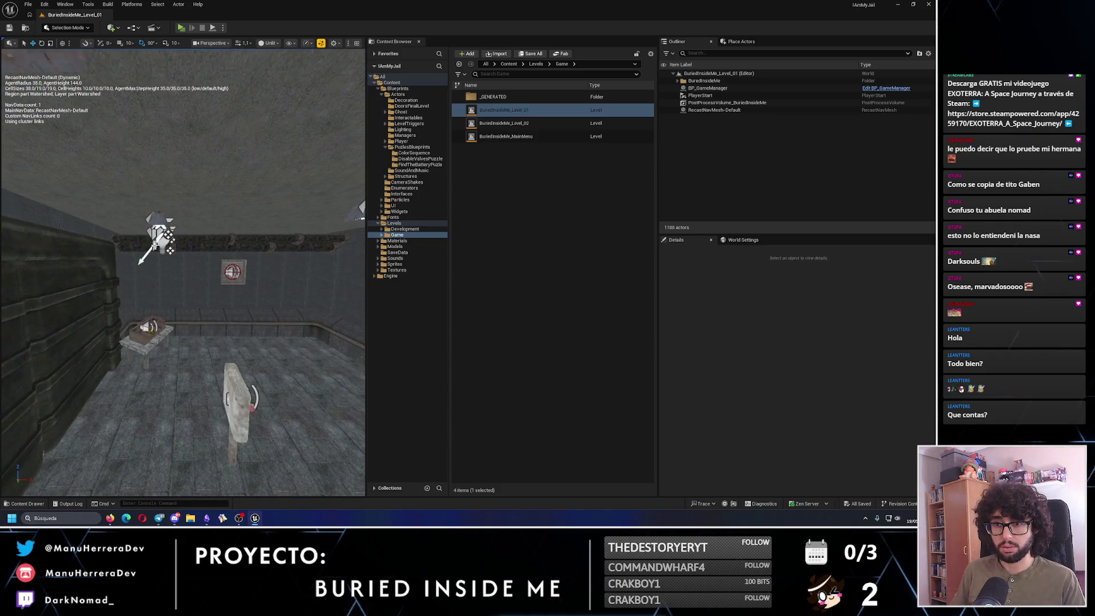
Select SpotLight_1 and add SpotLight_2 to the selection.
{"action": "left_click", "coordinate": [160, 239]}
{"action": "mouse_move", "coordinate": [161, 238]}
{"action": "left_mouse_down"}
{"action": "mouse_move", "coordinate": [305, 323]}
{"action": "mouse_move", "coordinate": [358, 373]}
{"action": "mouse_move", "coordinate": [247, 223]}
{"action": "mouse_move", "coordinate": [206, 253]}
{"action": "left_mouse_up"}
{"action": "left_click", "coordinate": [714, 169], "text": "ctrl"}
{"action": "left_click_drag", "start_coordinate": [183, 272], "coordinate": [214, 257]}
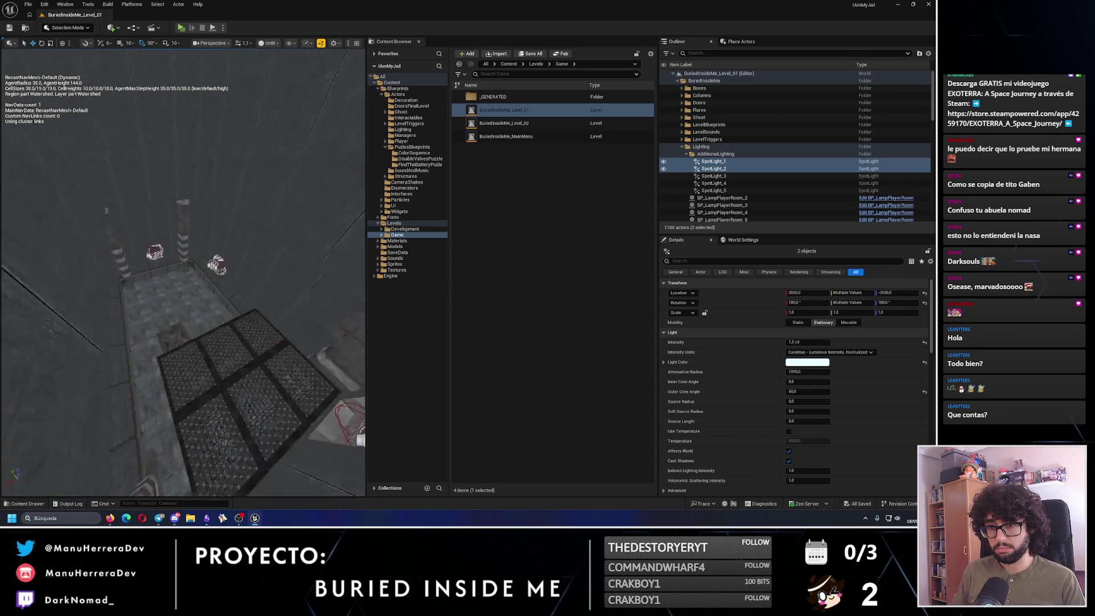
Test-play the room, walking to the wall switch and battery table, then end the session.
{"action": "left_click_drag", "start_coordinate": [214, 257], "coordinate": [223, 76]}
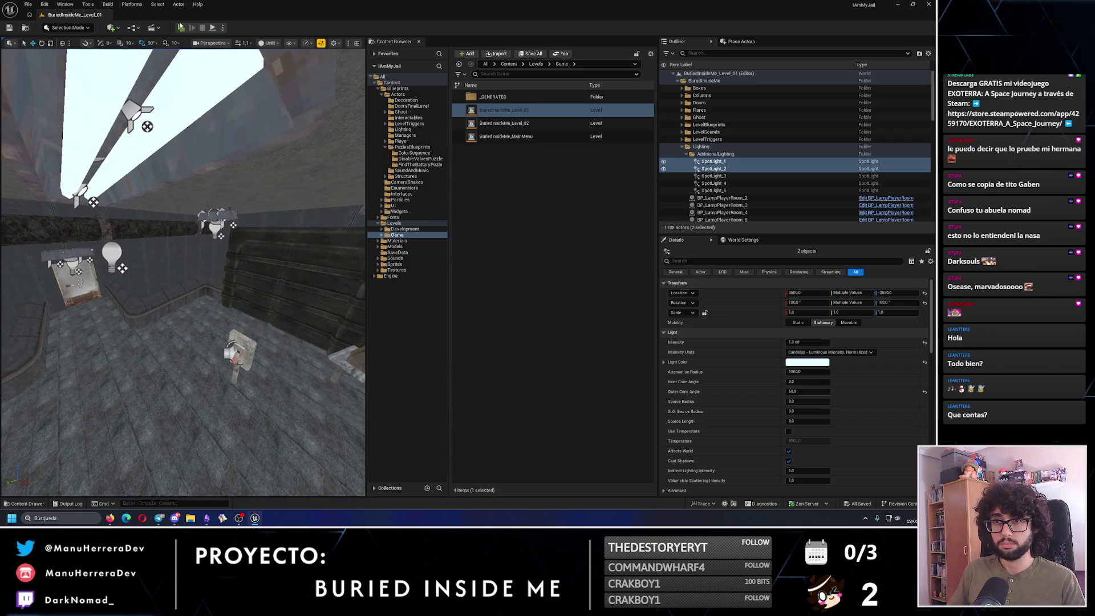
{"action": "key", "text": "alt+p"}
{"action": "key", "text": "w"}
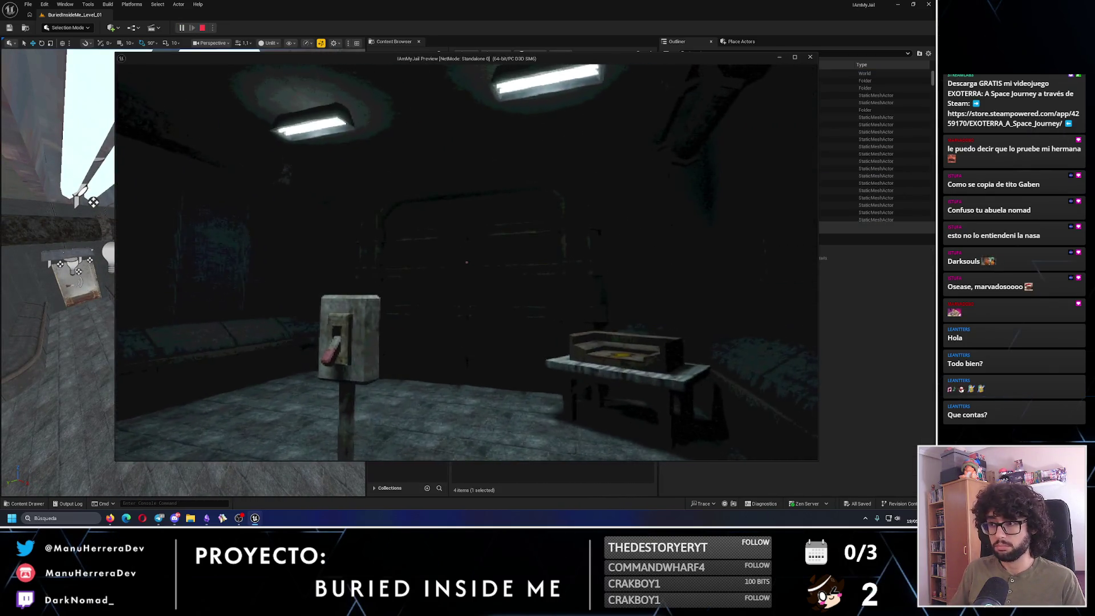
{"action": "key", "text": "e"}
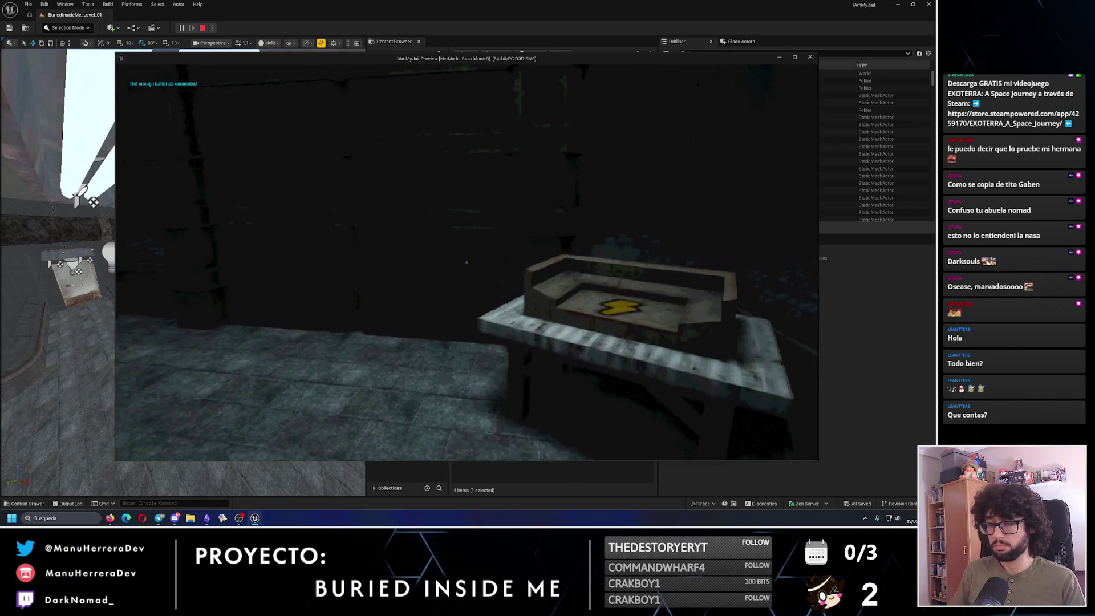
{"action": "key", "text": "Escape"}
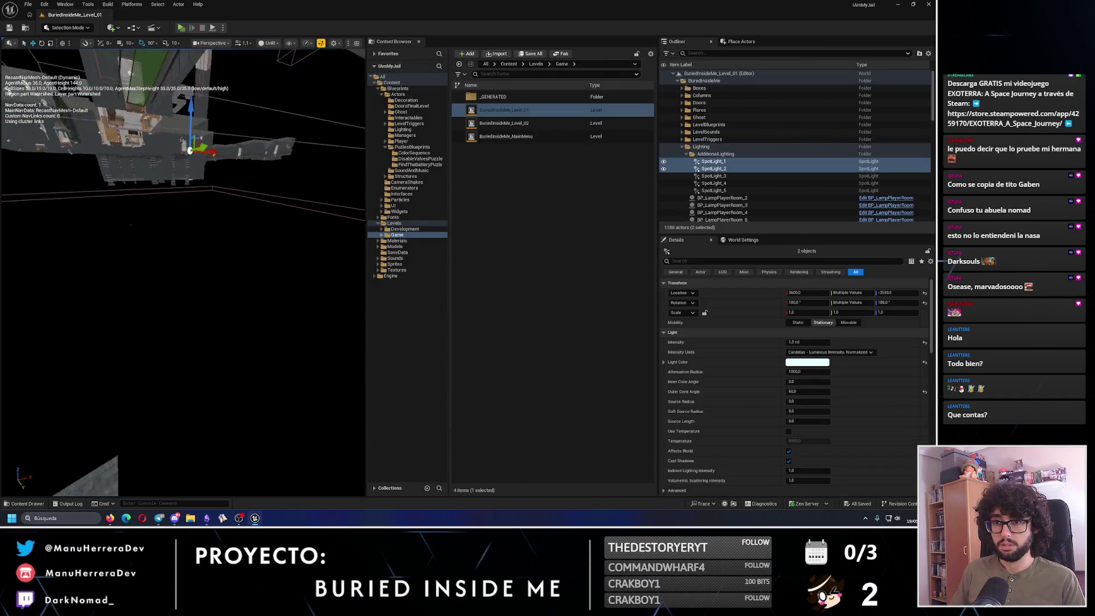
Duplicate SpotLight_1 and SpotLight_2 and position the copies above the stone doorway.
{"action": "left_click_drag", "start_coordinate": [241, 167], "coordinate": [241, 167]}
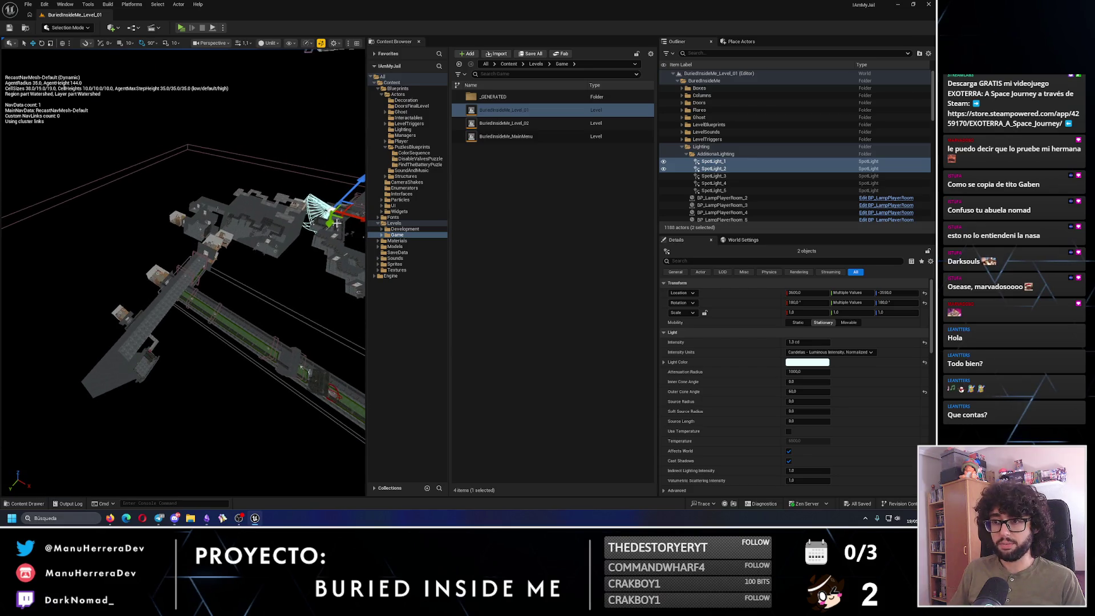
{"action": "key", "text": "ctrl+d"}
{"action": "mouse_move", "coordinate": [338, 210]}
{"action": "left_mouse_down"}
{"action": "mouse_move", "coordinate": [321, 364]}
{"action": "mouse_move", "coordinate": [338, 345]}
{"action": "left_mouse_up"}
{"action": "key", "text": "w"}
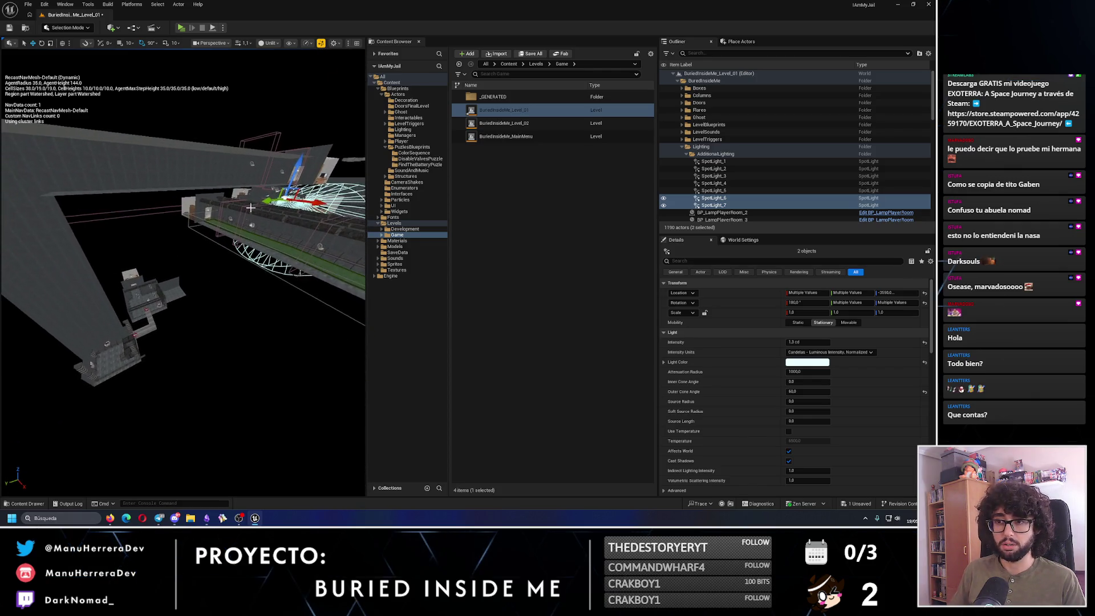
{"action": "left_click_drag", "start_coordinate": [133, 183], "coordinate": [133, 183]}
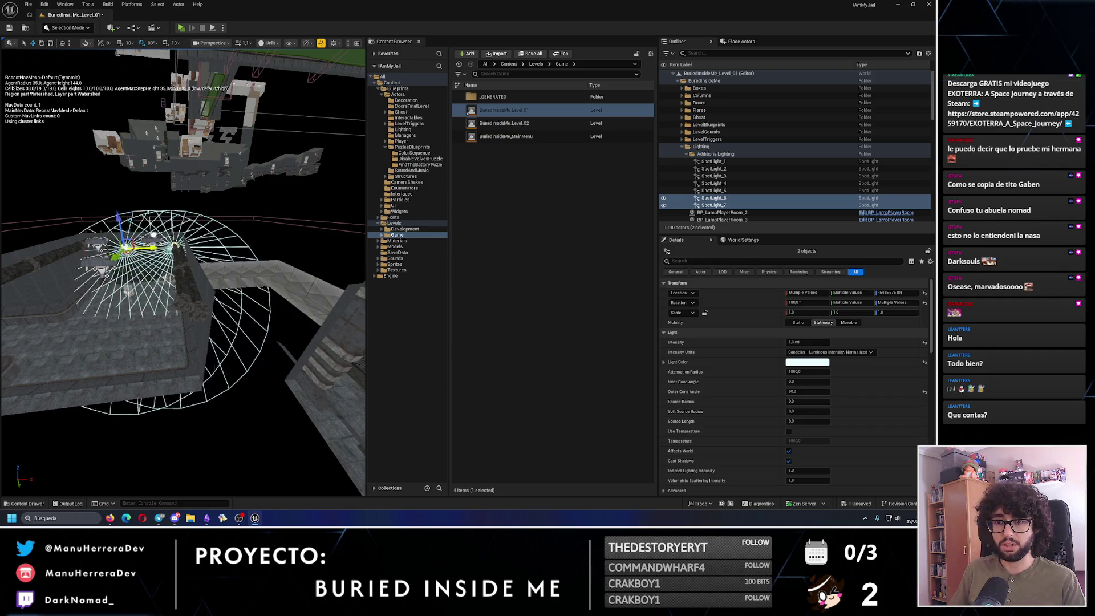
{"action": "left_click_drag", "start_coordinate": [133, 181], "coordinate": [133, 182]}
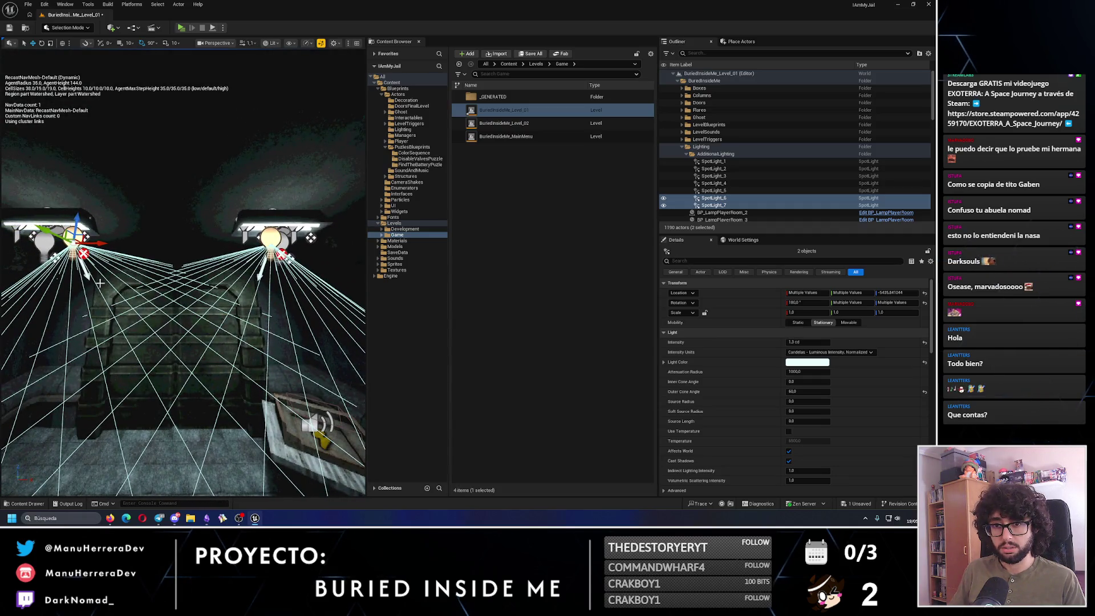
{"action": "left_click_drag", "start_coordinate": [99, 284], "coordinate": [99, 284]}
Set SpotLight_7 and SpotLight_6 each to 1.0 cd intensity.
{"action": "left_click", "coordinate": [111, 162]}
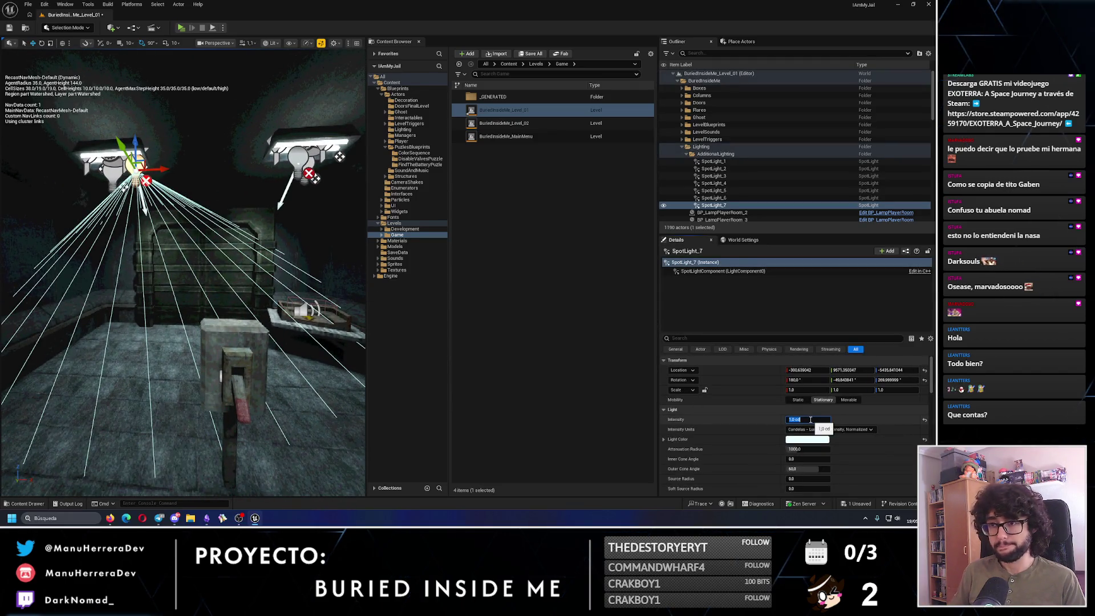
{"action": "key", "text": "Return"}
{"action": "left_click", "coordinate": [339, 156]}
{"action": "left_click", "coordinate": [794, 419]}
{"action": "key", "text": "Return"}
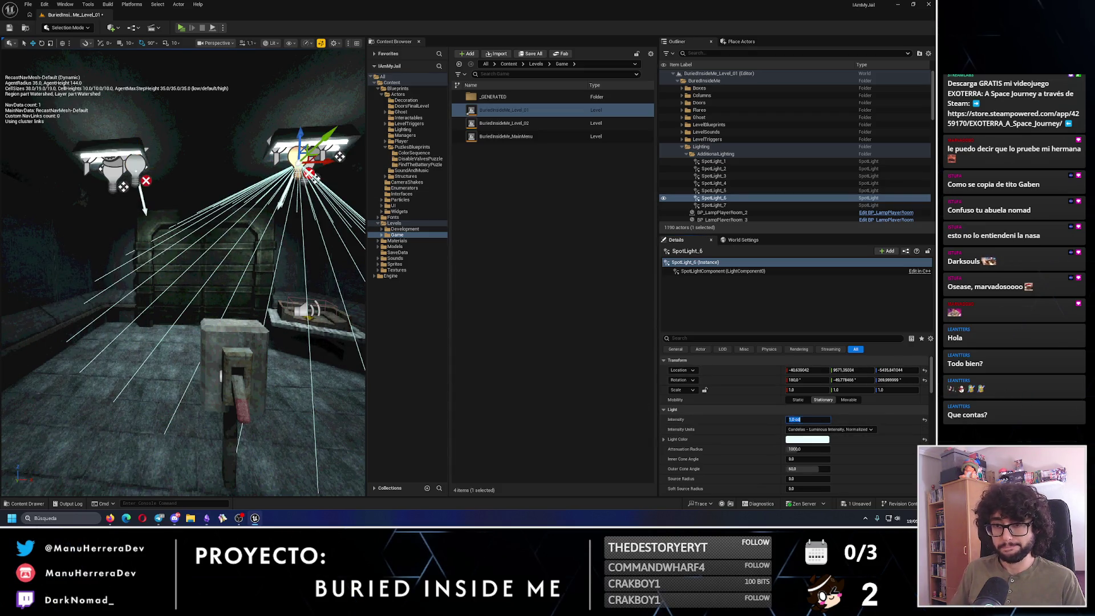
Save Level 01 and bring up File Explorer.
{"action": "left_click_drag", "start_coordinate": [214, 257], "coordinate": [9, 28]}
{"action": "left_click", "coordinate": [9, 27]}
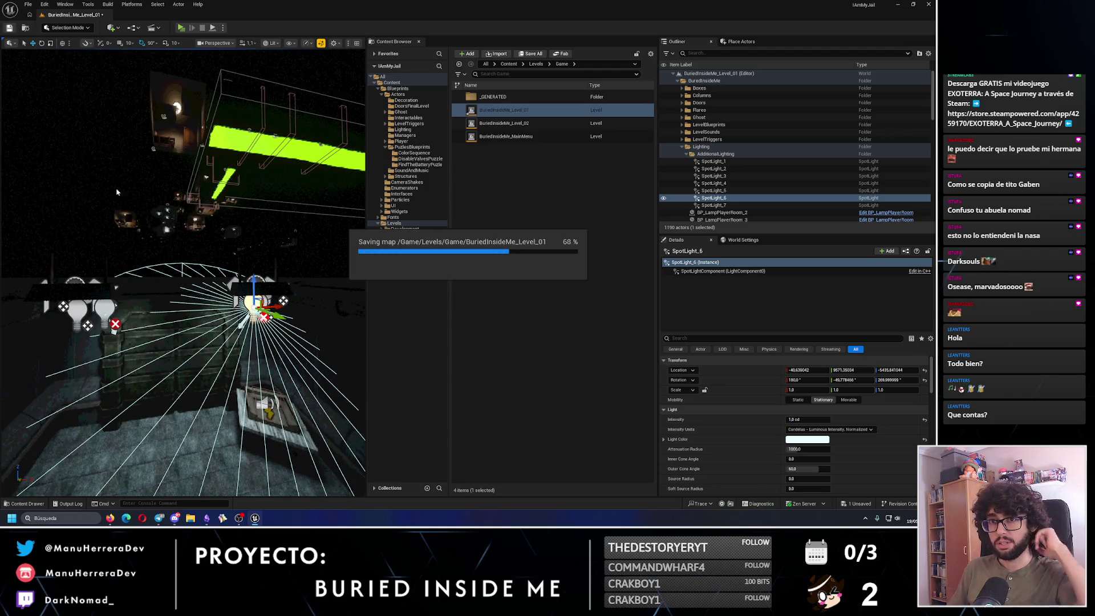
{"action": "left_click_drag", "start_coordinate": [183, 275], "coordinate": [185, 496]}
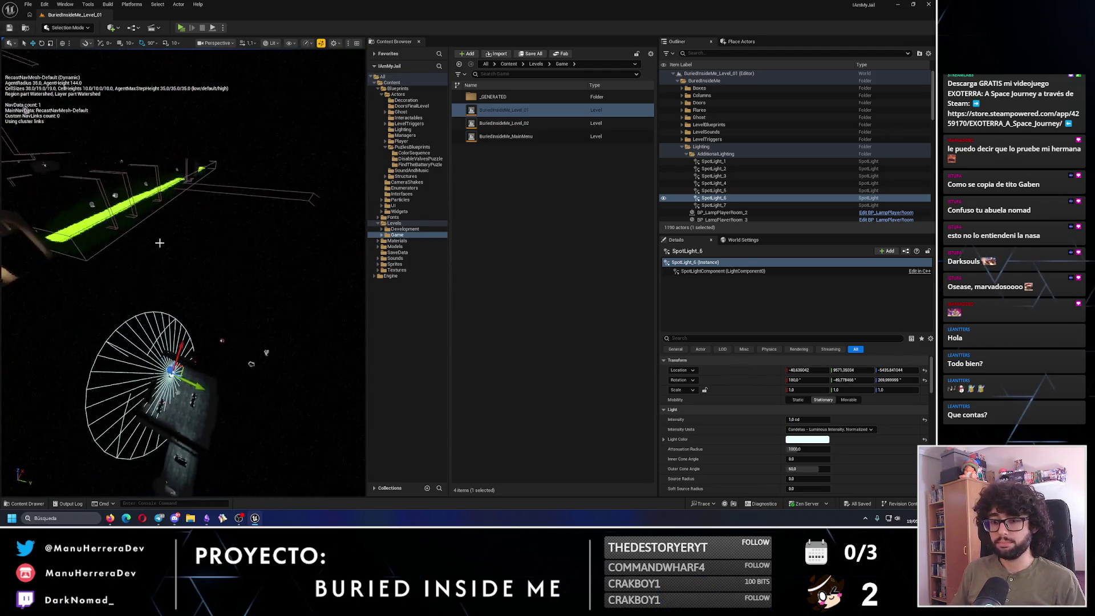
{"action": "left_click", "coordinate": [191, 518]}
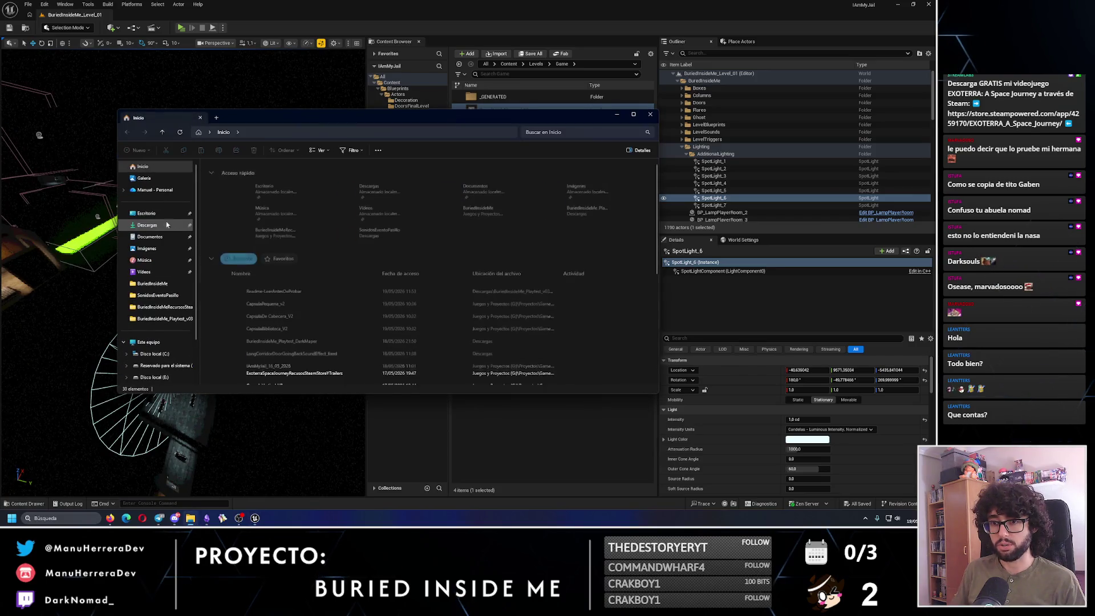
Open the Playtest_v03 build's Windows folder in Descargas, then return to the Unreal editor.
{"action": "left_click", "coordinate": [147, 224]}
{"action": "double_click", "coordinate": [257, 184]}
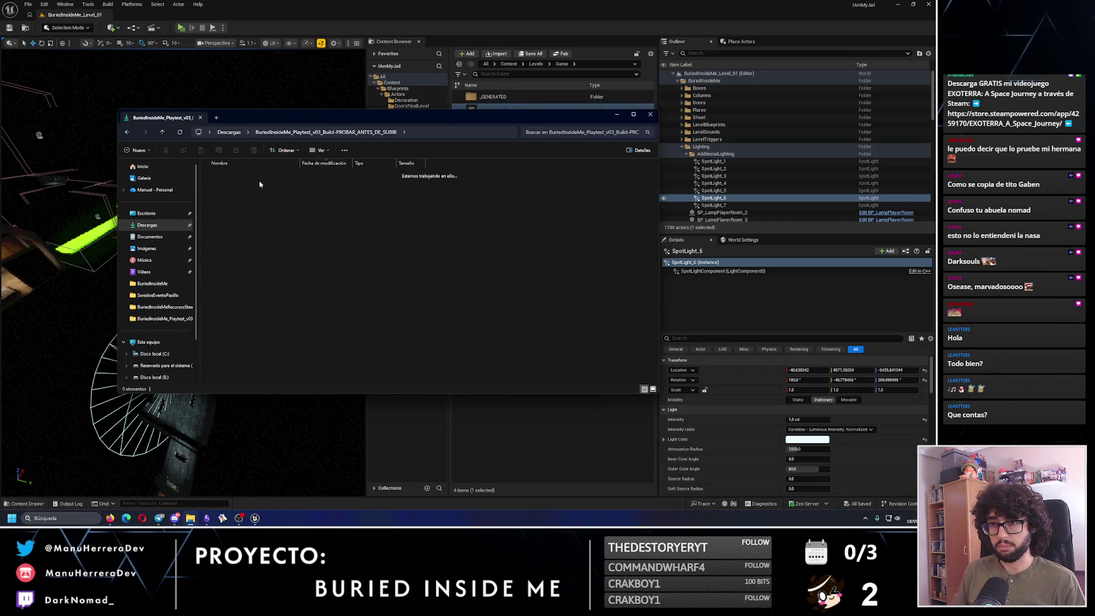
{"action": "double_click", "coordinate": [223, 195]}
{"action": "left_click", "coordinate": [206, 214]}
{"action": "left_click_drag", "start_coordinate": [206, 213], "coordinate": [207, 211]}
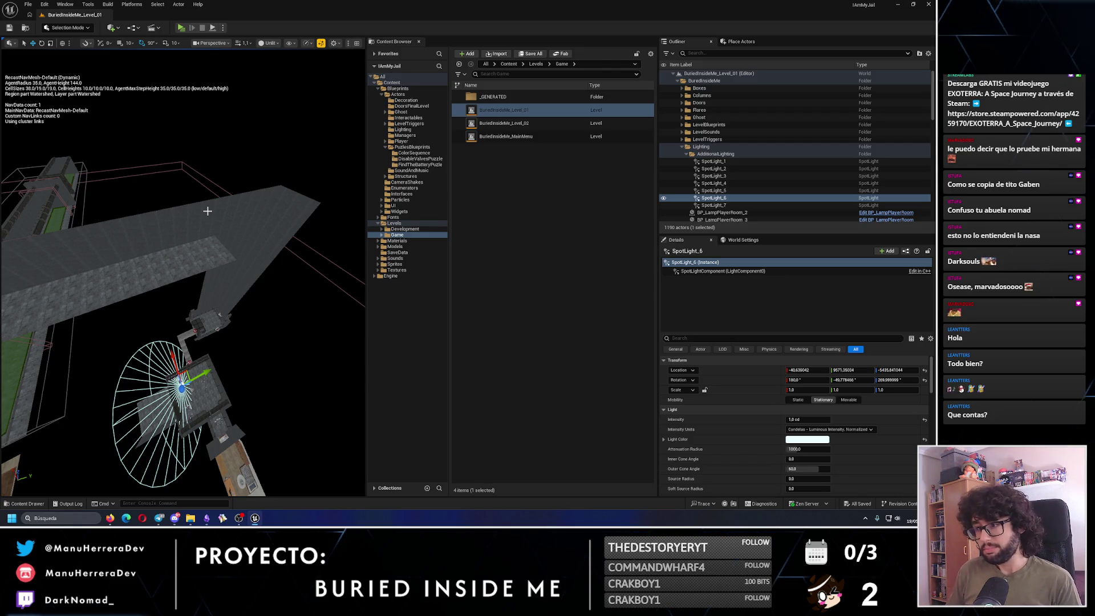
Orbit the view to inspect the level's rooms, then bring the Level Design notes forward.
{"action": "mouse_move", "coordinate": [207, 210]}
{"action": "left_mouse_down"}
{"action": "mouse_move", "coordinate": [198, 172]}
{"action": "mouse_move", "coordinate": [176, 295]}
{"action": "left_mouse_up"}
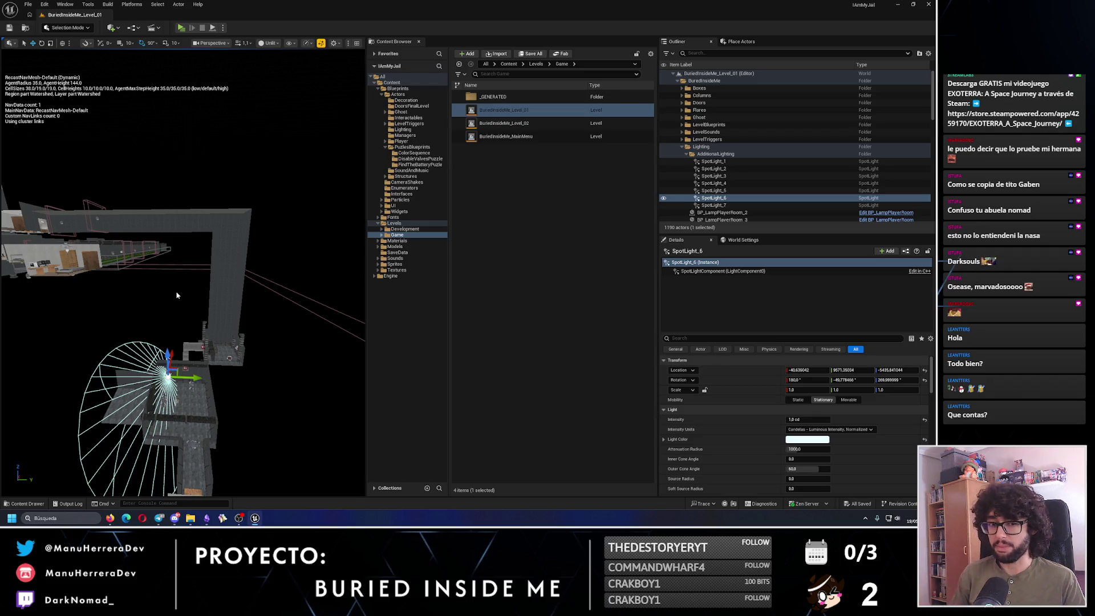
{"action": "left_click_drag", "start_coordinate": [176, 289], "coordinate": [178, 289]}
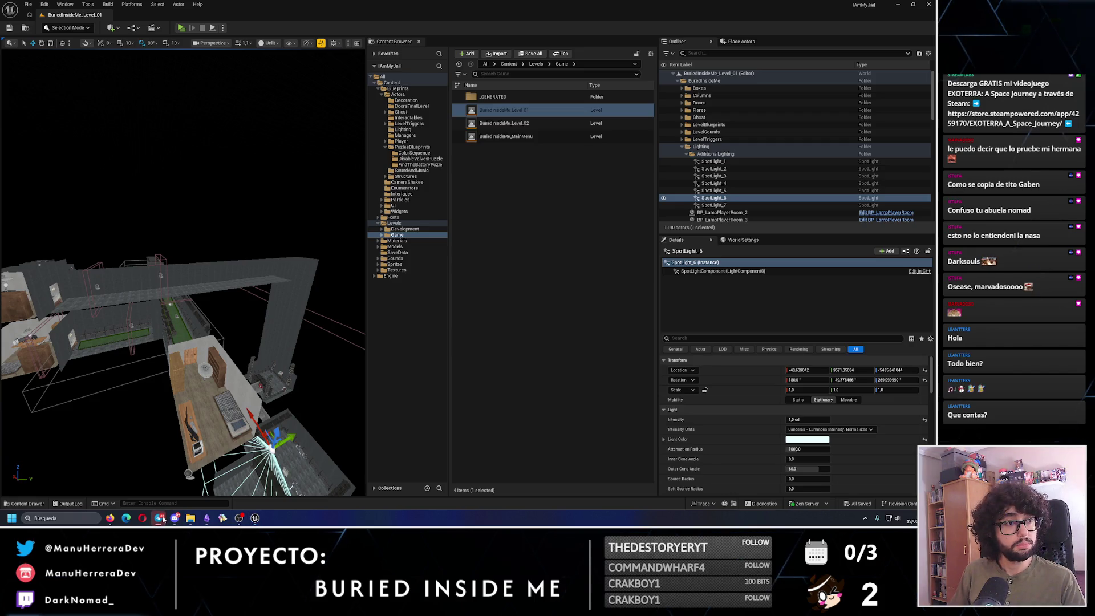
{"action": "left_click", "coordinate": [207, 519]}
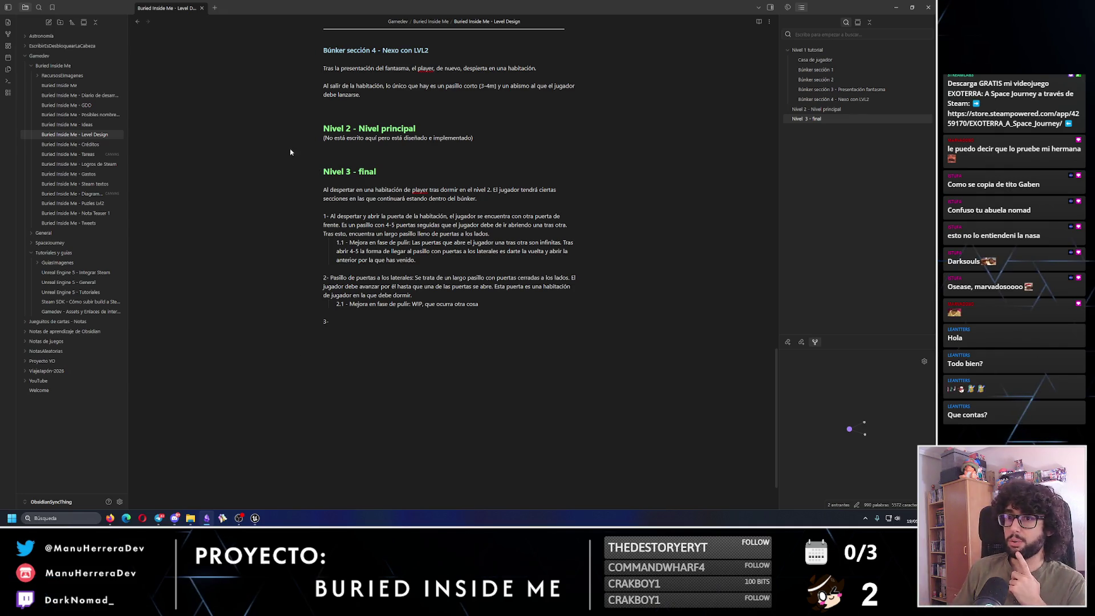
Open the 'Buried Inside Me - Ideas' note in a new tab and toggle the right sidebar.
{"action": "left_click", "coordinate": [218, 8]}
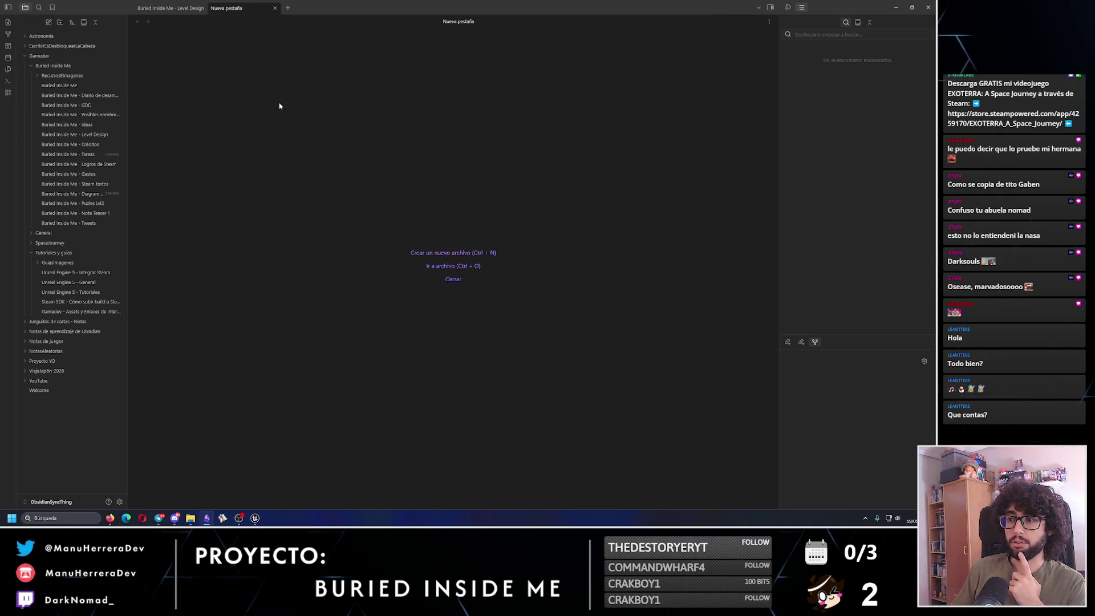
{"action": "left_click", "coordinate": [93, 124]}
{"action": "scroll", "coordinate": [425, 276], "scroll_direction": "down", "scroll_amount": 5}
{"action": "left_click", "coordinate": [167, 7]}
{"action": "left_click", "coordinate": [240, 7]}
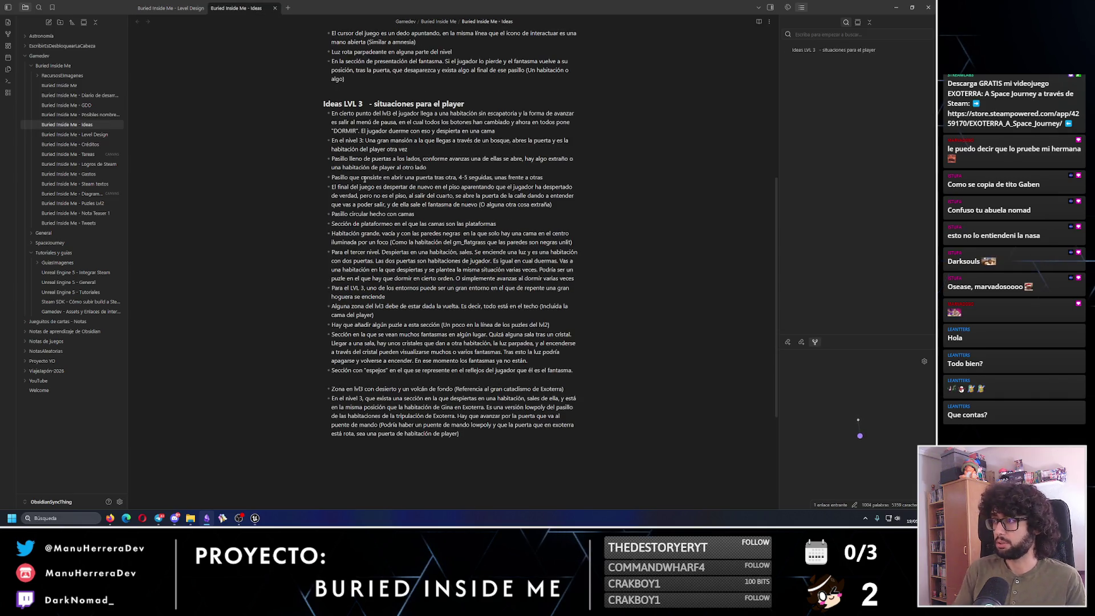
{"action": "left_click", "coordinate": [770, 8]}
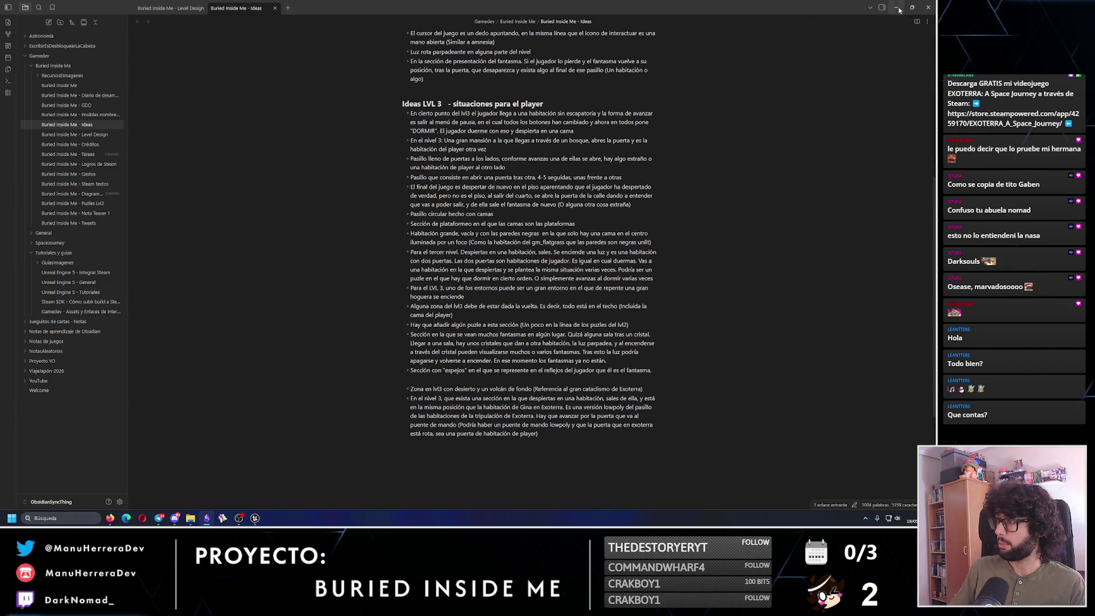
{"action": "left_click", "coordinate": [883, 8]}
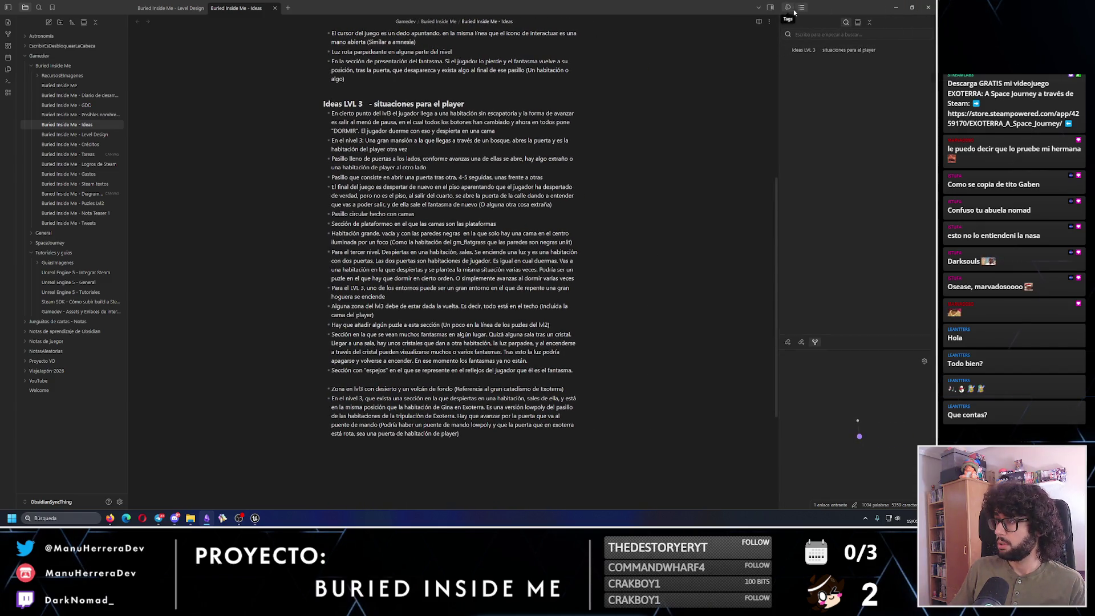
Drag the Ideas tab to the right edge to split it beside the Level Design note.
{"action": "left_click_drag", "start_coordinate": [235, 7], "coordinate": [685, 193]}
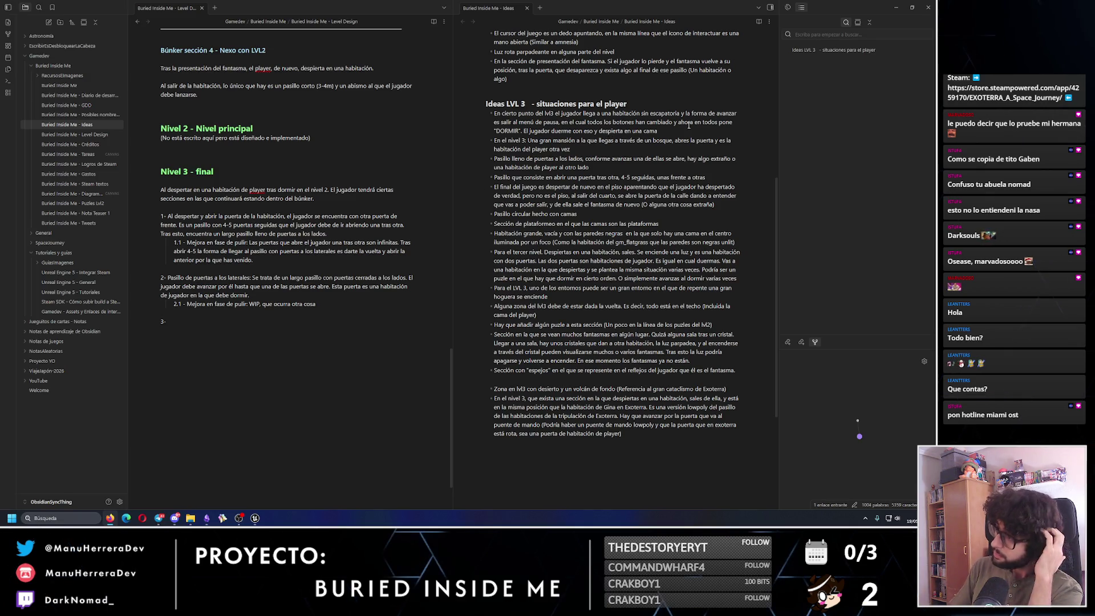
{"action": "triple_click", "coordinate": [484, 138]}
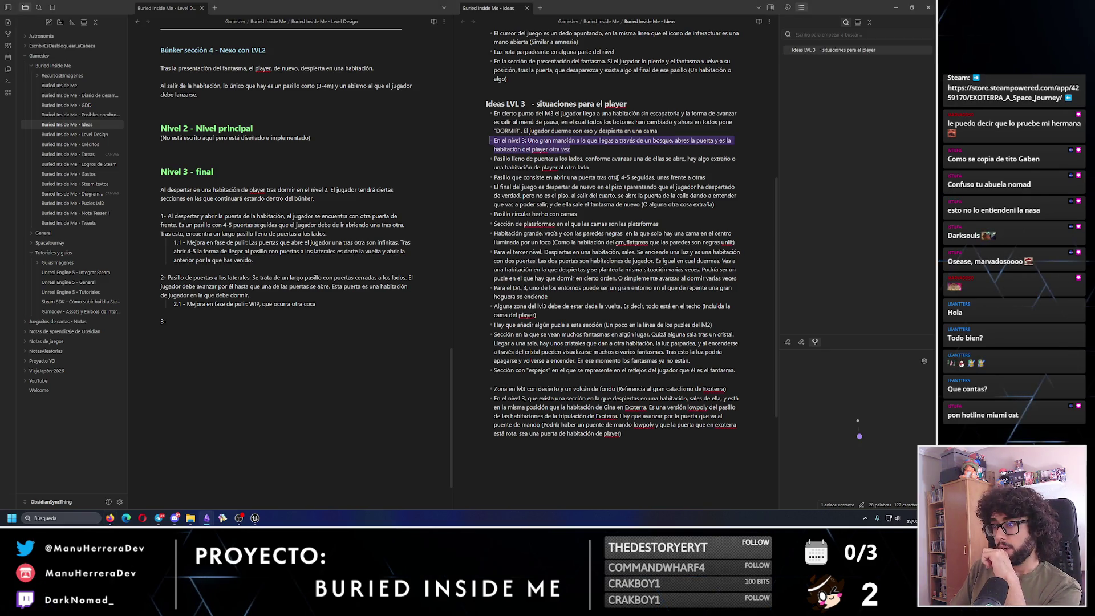
{"action": "triple_click", "coordinate": [513, 163]}
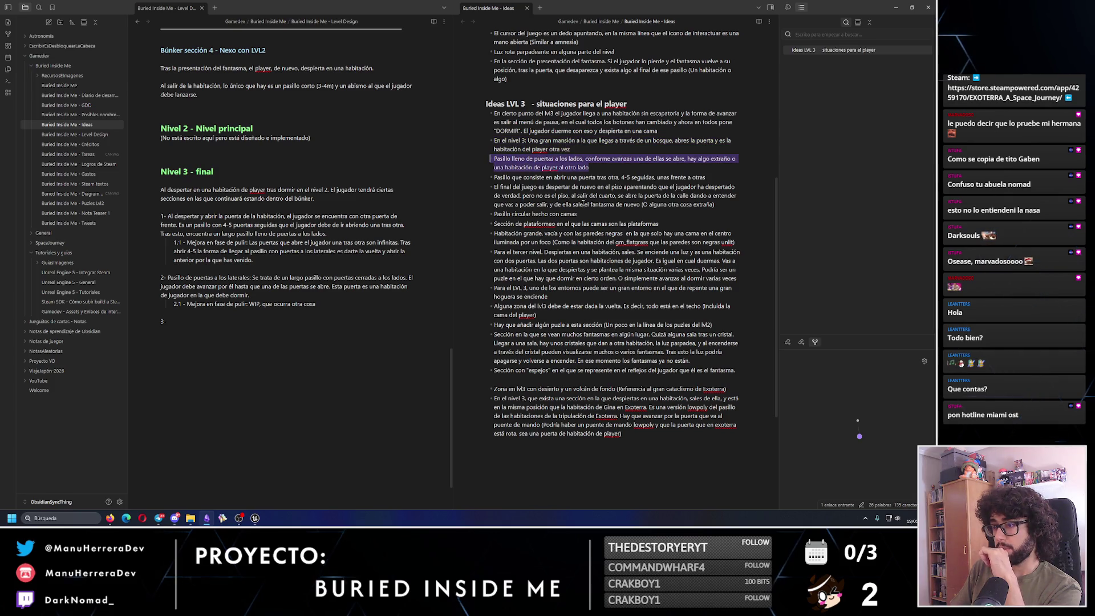
{"action": "left_click", "coordinate": [595, 211]}
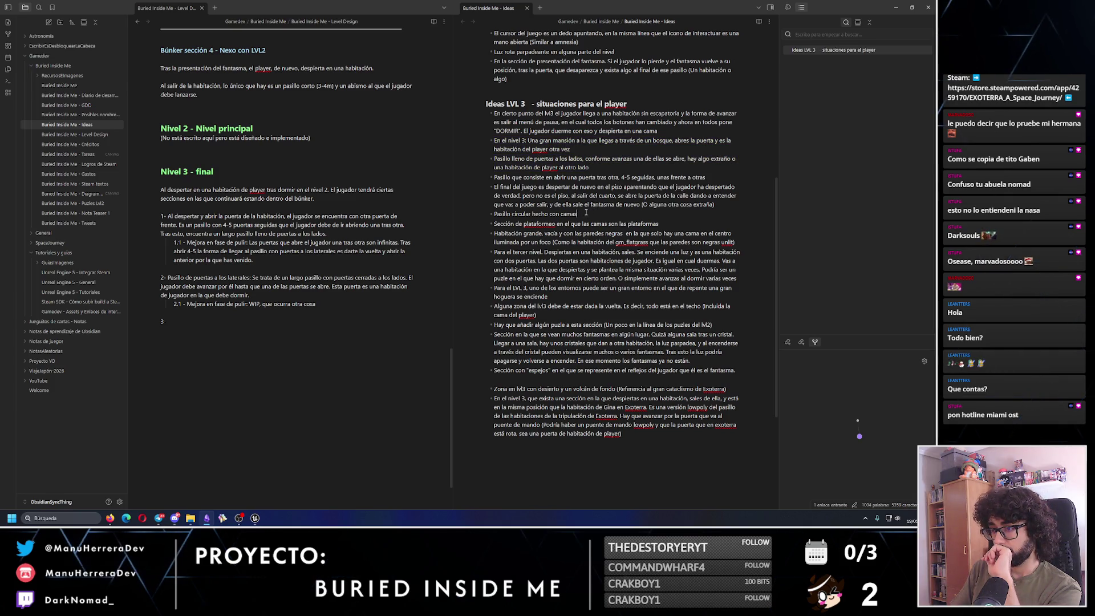
{"action": "left_click_drag", "start_coordinate": [669, 223], "coordinate": [493, 223]}
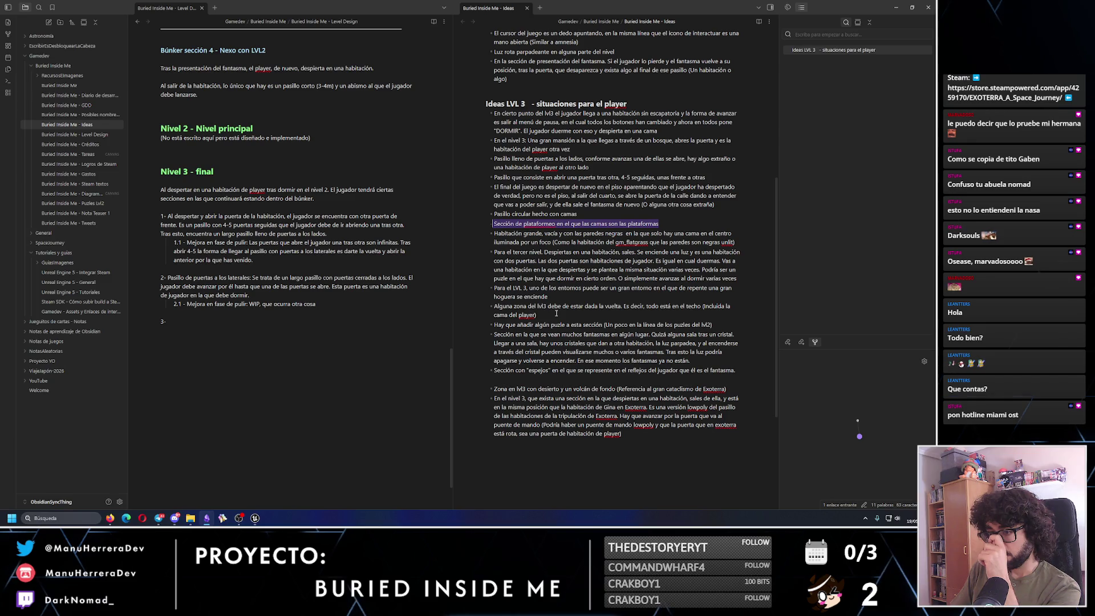
{"action": "left_click", "coordinate": [603, 271]}
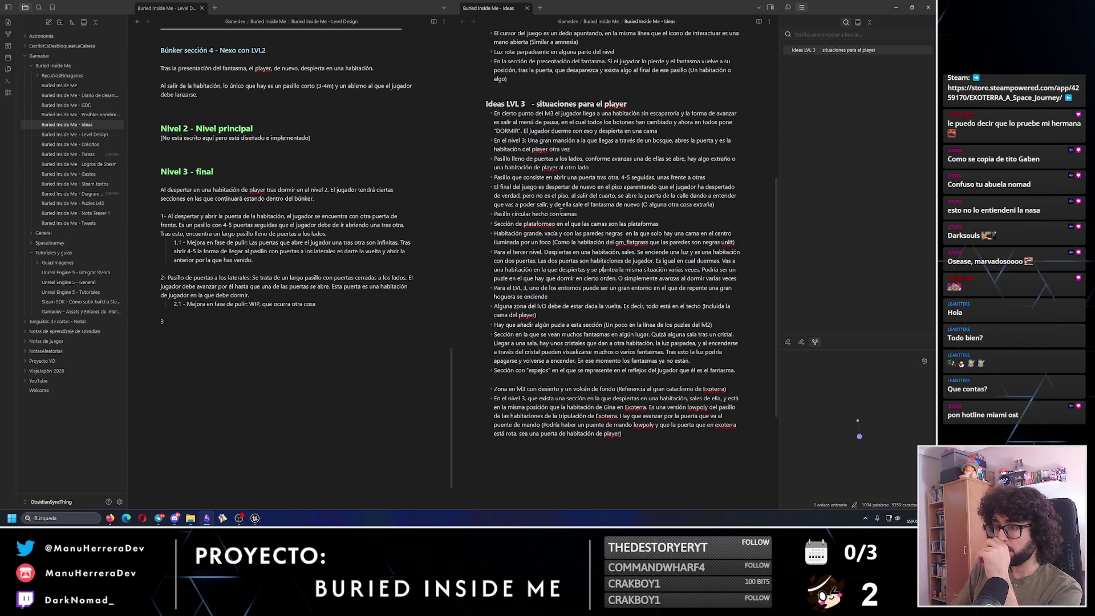
{"action": "left_click", "coordinate": [591, 195]}
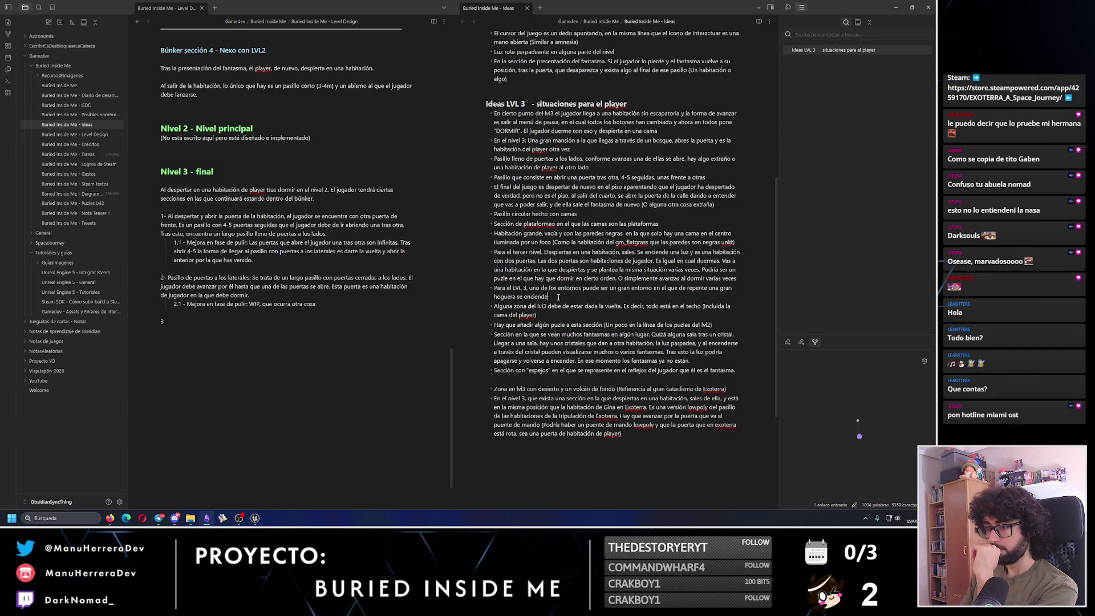
{"action": "left_click_drag", "start_coordinate": [741, 280], "coordinate": [494, 251]}
{"action": "key", "text": "ctrl+c"}
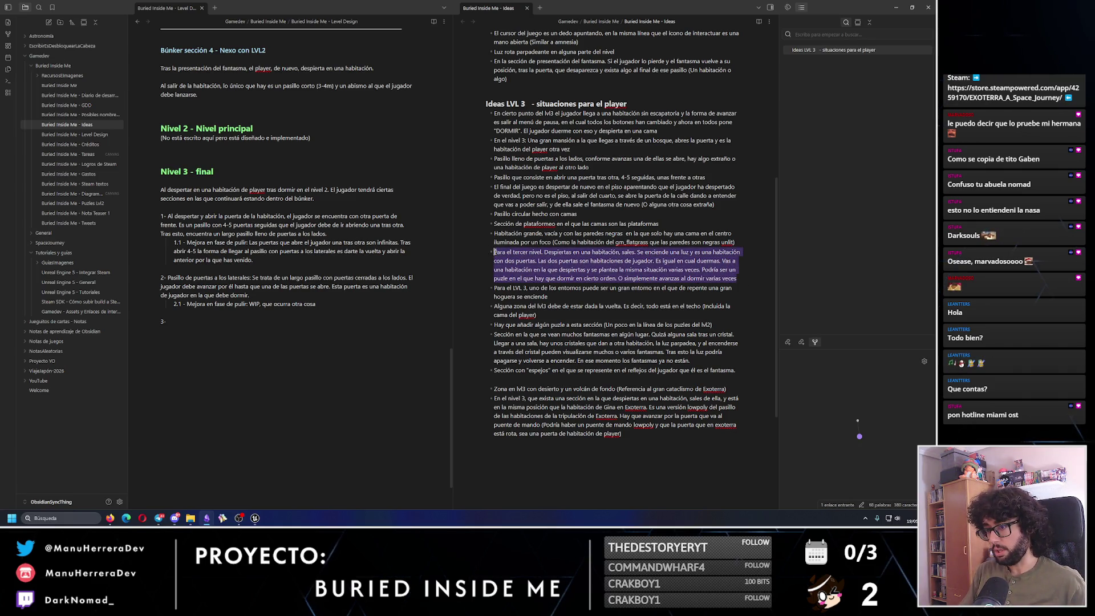
{"action": "left_click", "coordinate": [194, 333]}
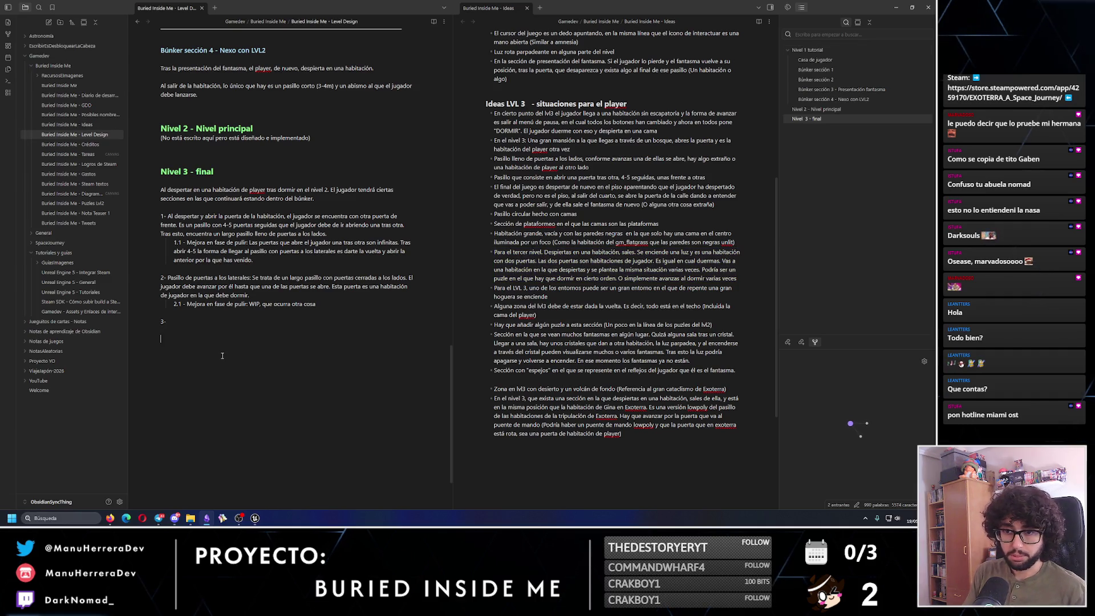
Paste the 'Para el tercer nivel' paragraph below item 3 and select the Ideas paragraph for reference.
{"action": "key", "text": "ctrl+v"}
{"action": "left_click", "coordinate": [195, 322]}
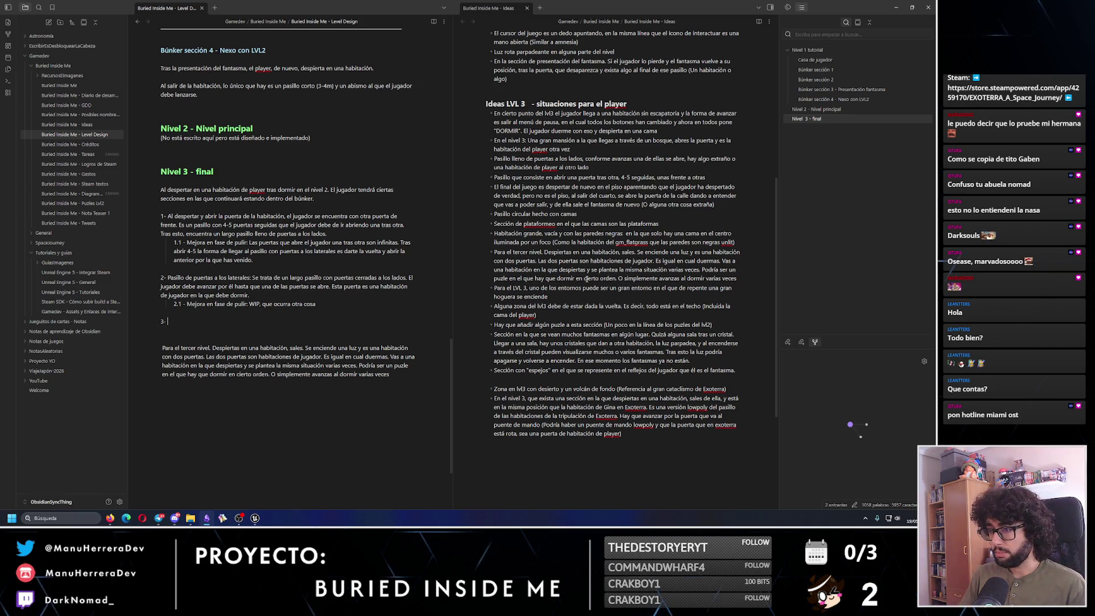
{"action": "left_click_drag", "start_coordinate": [738, 278], "coordinate": [493, 251]}
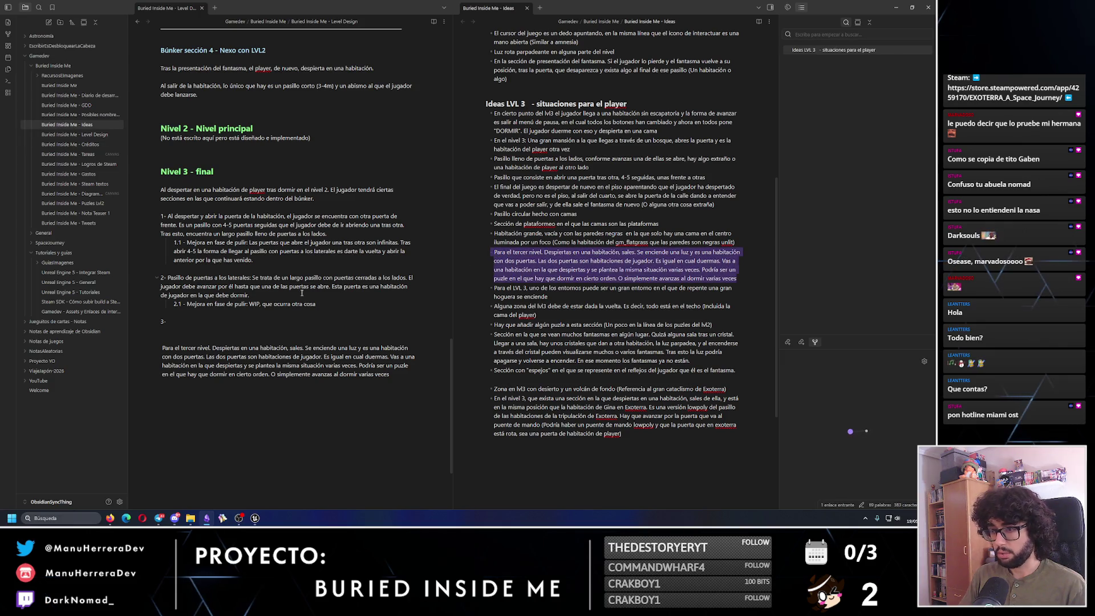
{"action": "left_click", "coordinate": [257, 315]}
{"action": "mouse_move", "coordinate": [165, 321]}
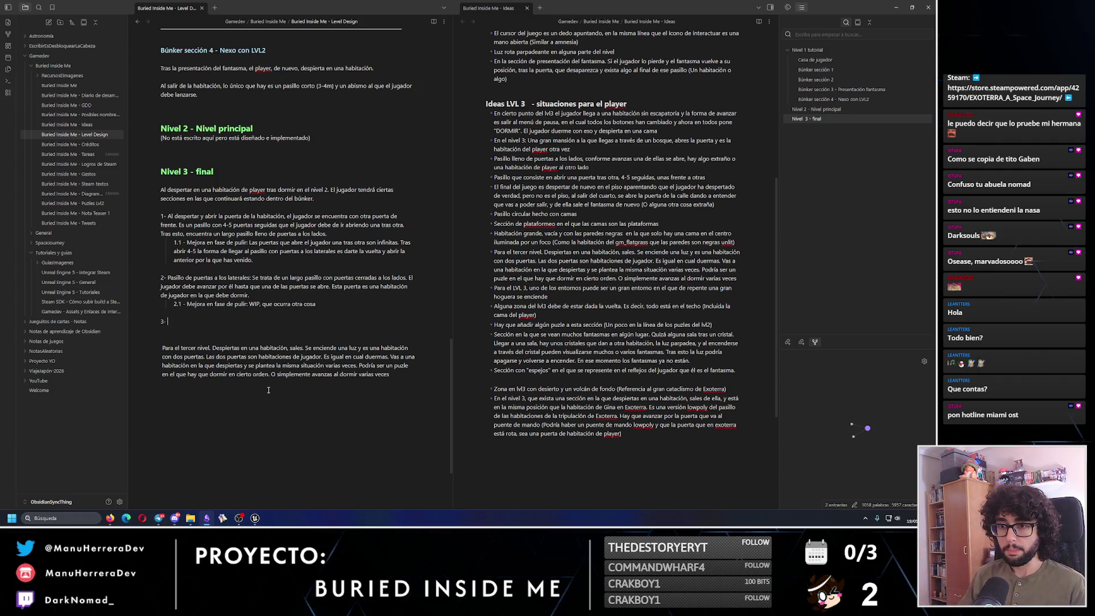
{"action": "left_click", "coordinate": [203, 324]}
{"action": "type", "text": "Tra"}
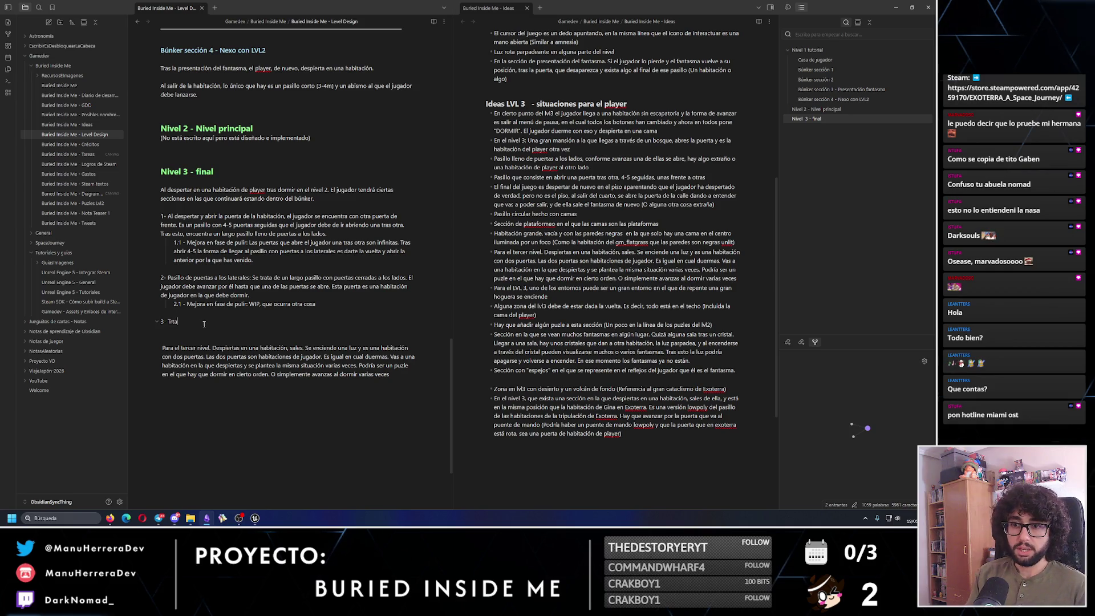
{"action": "type", "text": "s despertar el jugador avanza por un corto "}
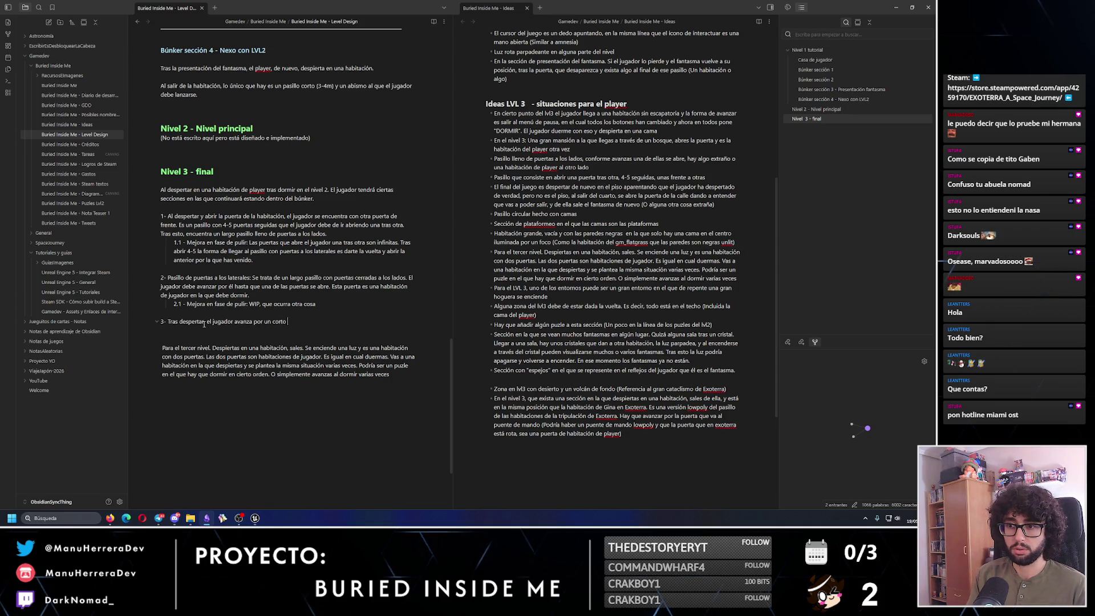
{"action": "type", "text": "n el que hay "}
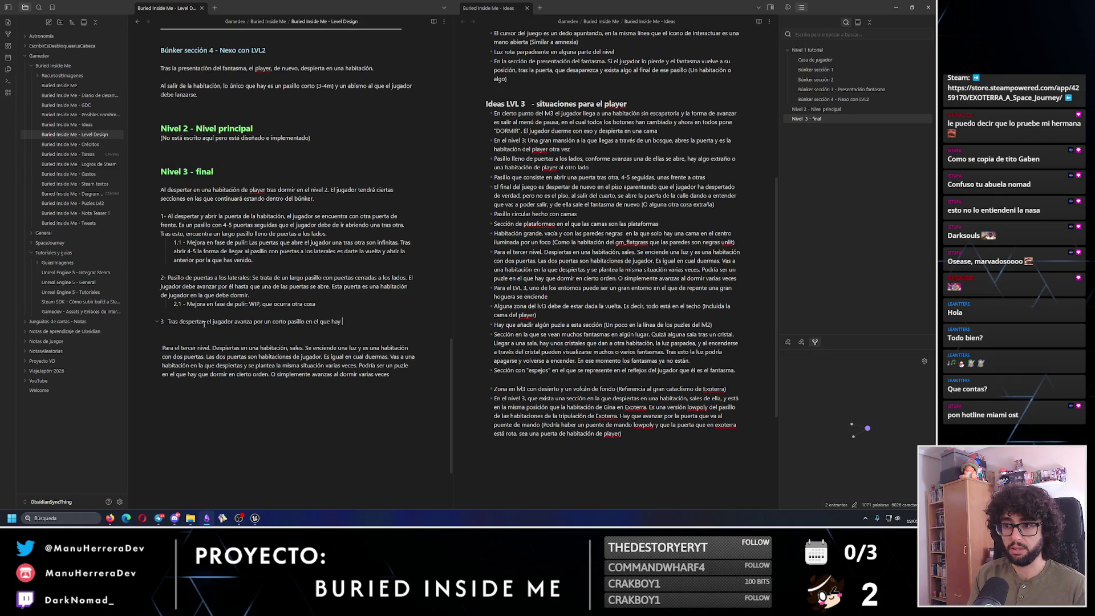
{"action": "type", "text": "una puerta. "}
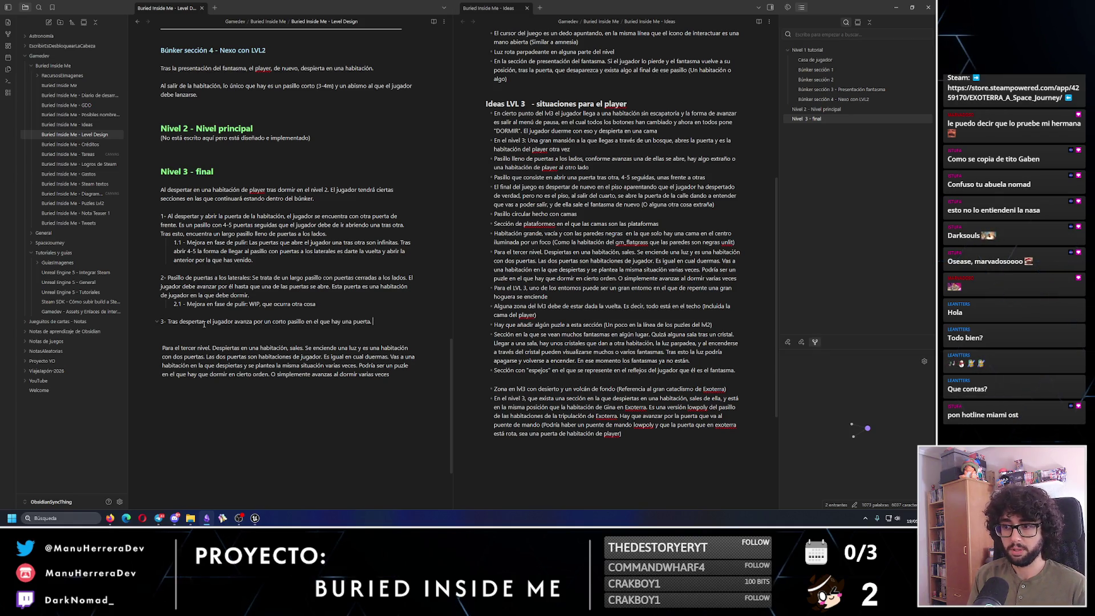
{"action": "type", "text": "Esa puert"}
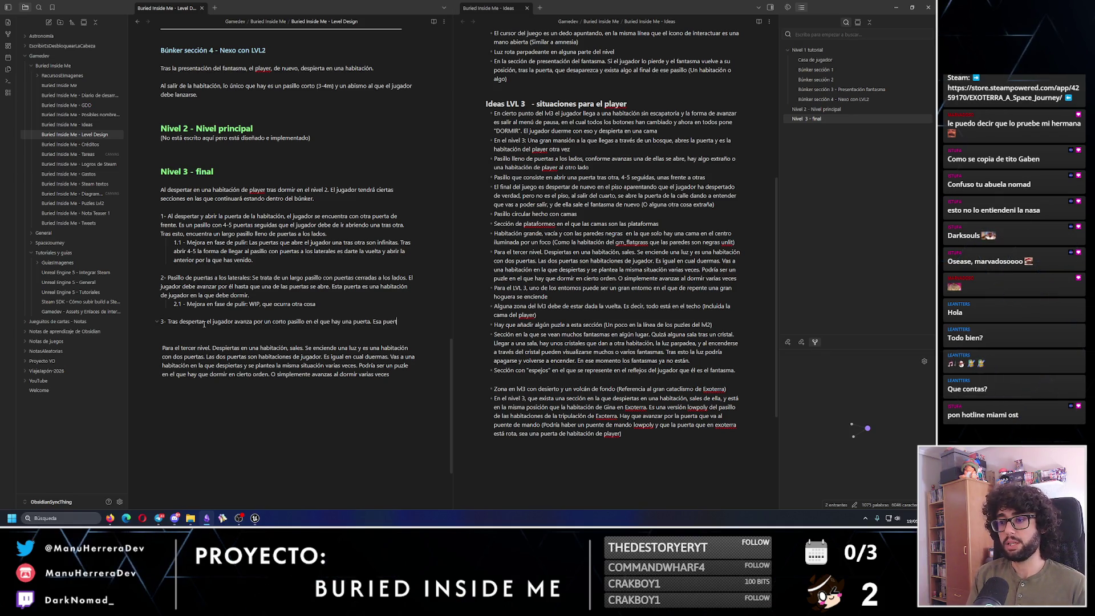
{"action": "type", "text": "a da a una habitac"}
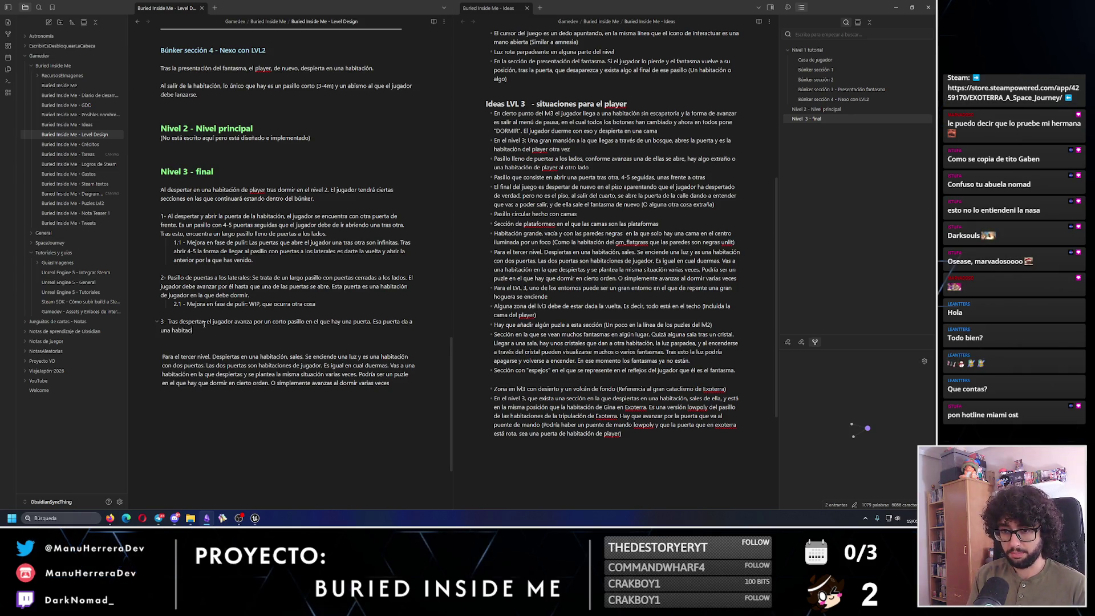
{"action": "type", "text": ". "}
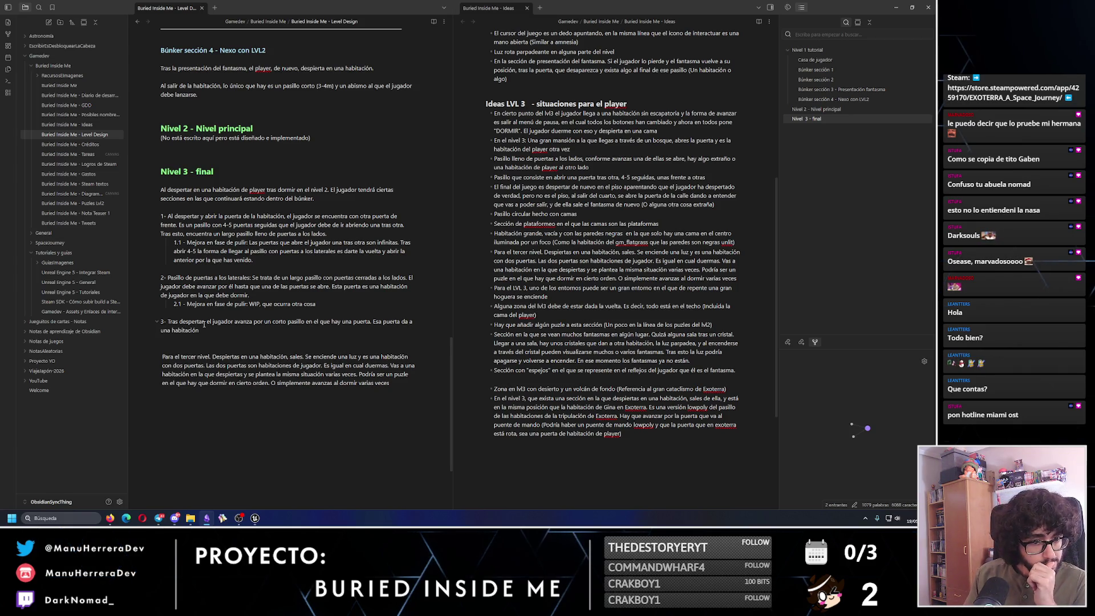
{"action": "type", "text": "con dos puertas de"}
{"action": "type", "text": ". "}
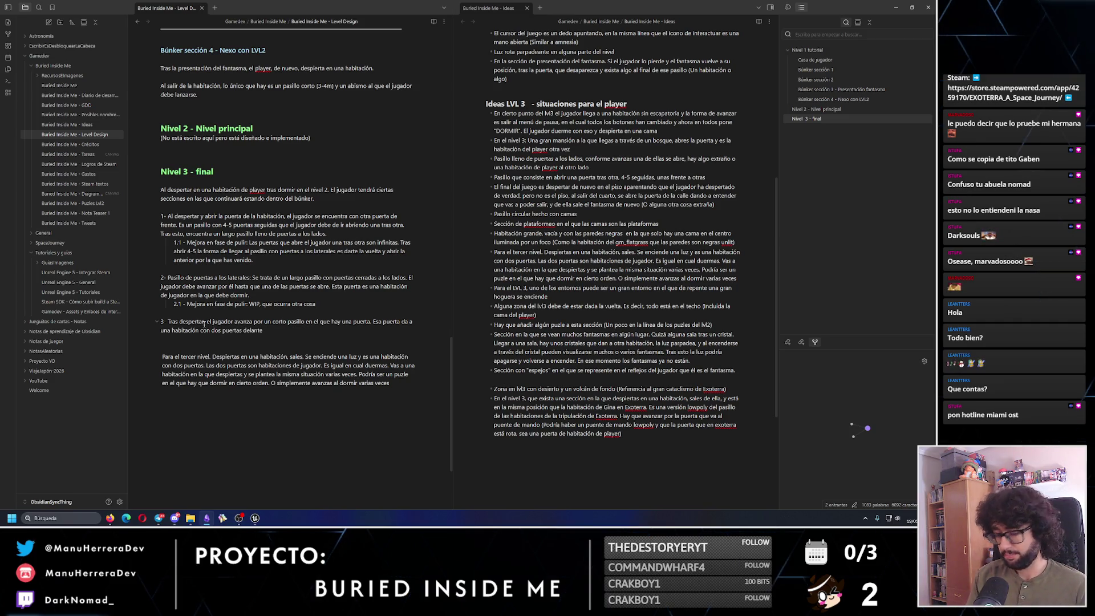
{"action": "type", "text": "Al entrar se se"}
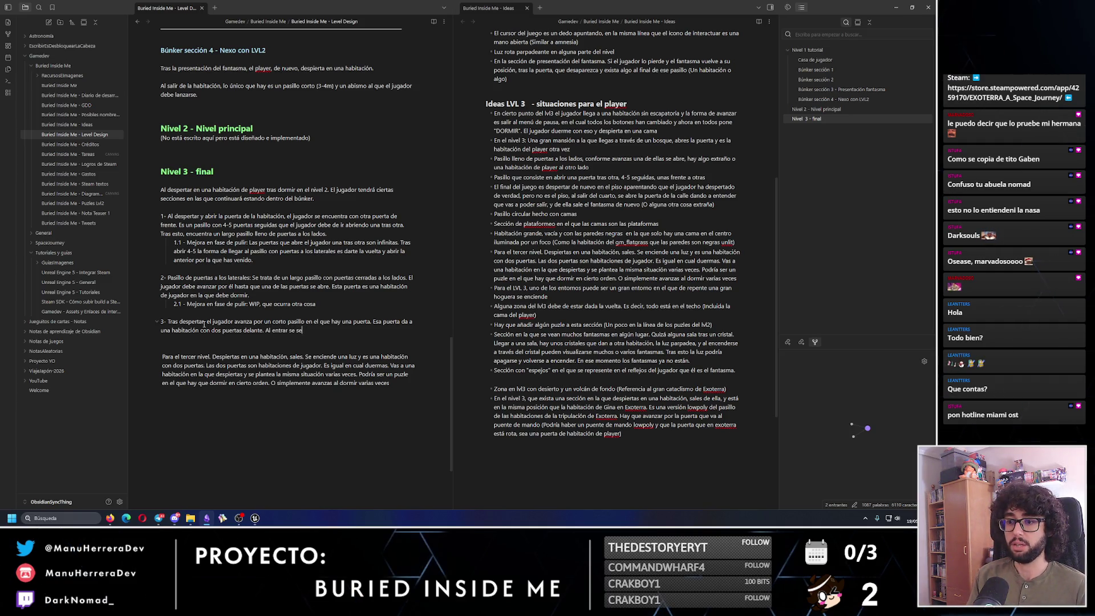
{"action": "type", "text": "niende u"}
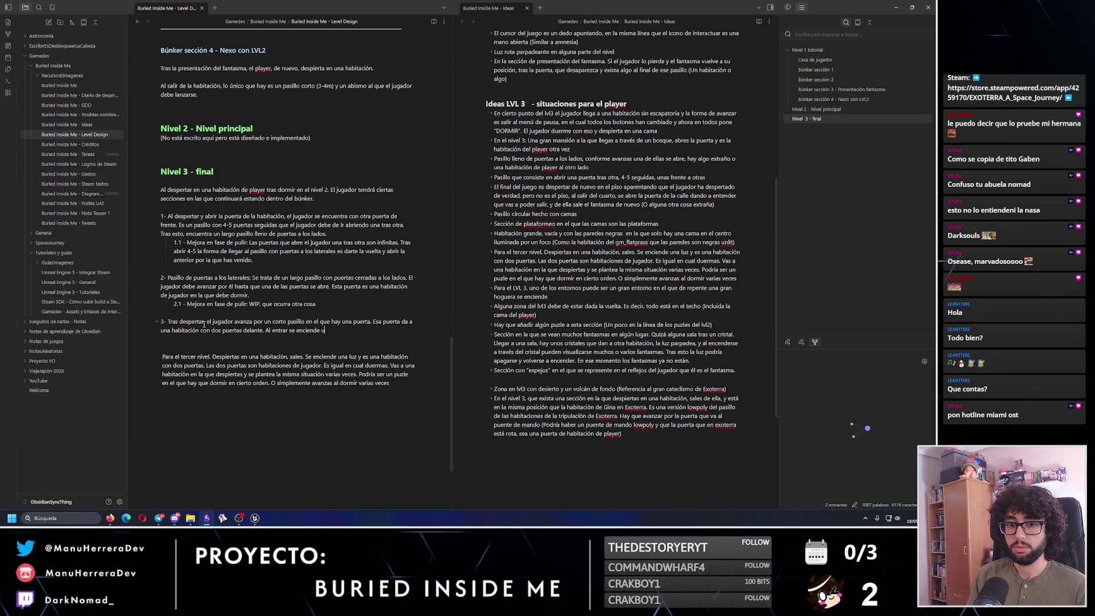
{"action": "type", "text": "l techo."}
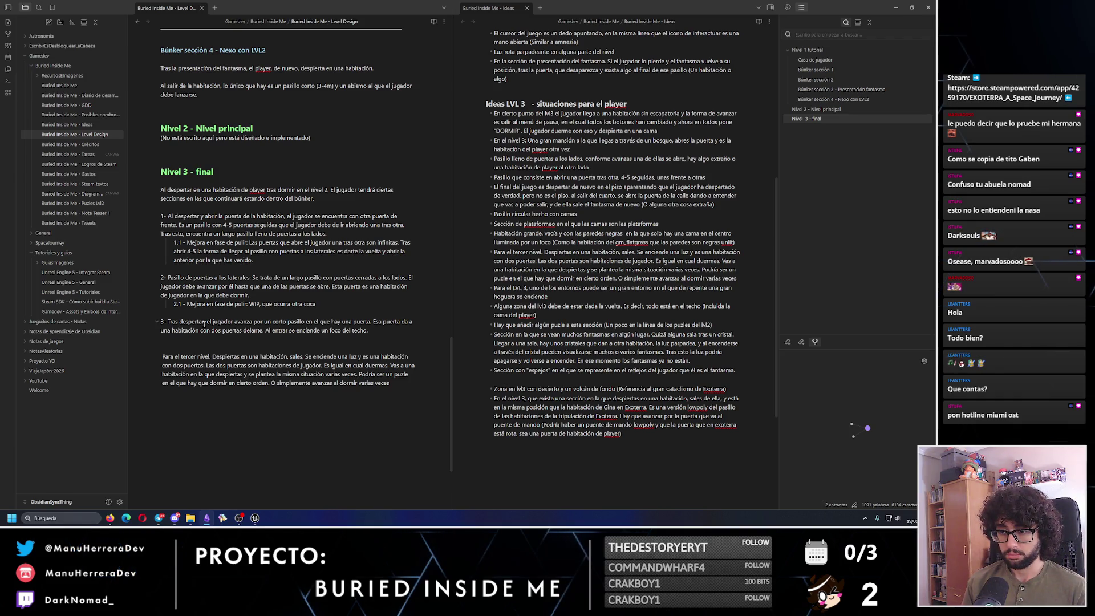
{"action": "type", "text": "El j"}
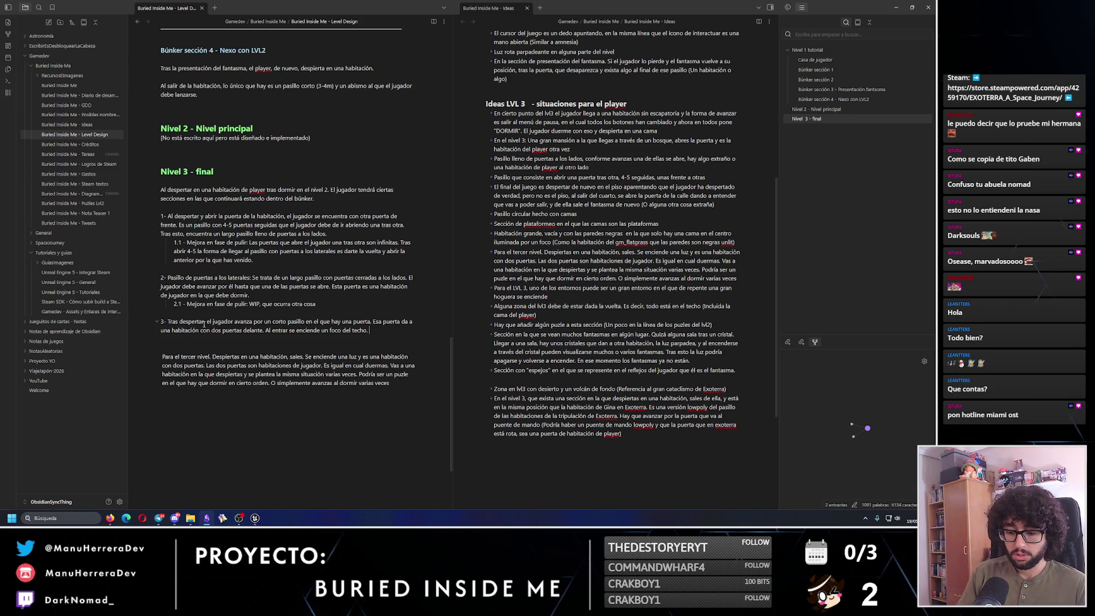
{"action": "type", "text": "ugador debe de elegi"}
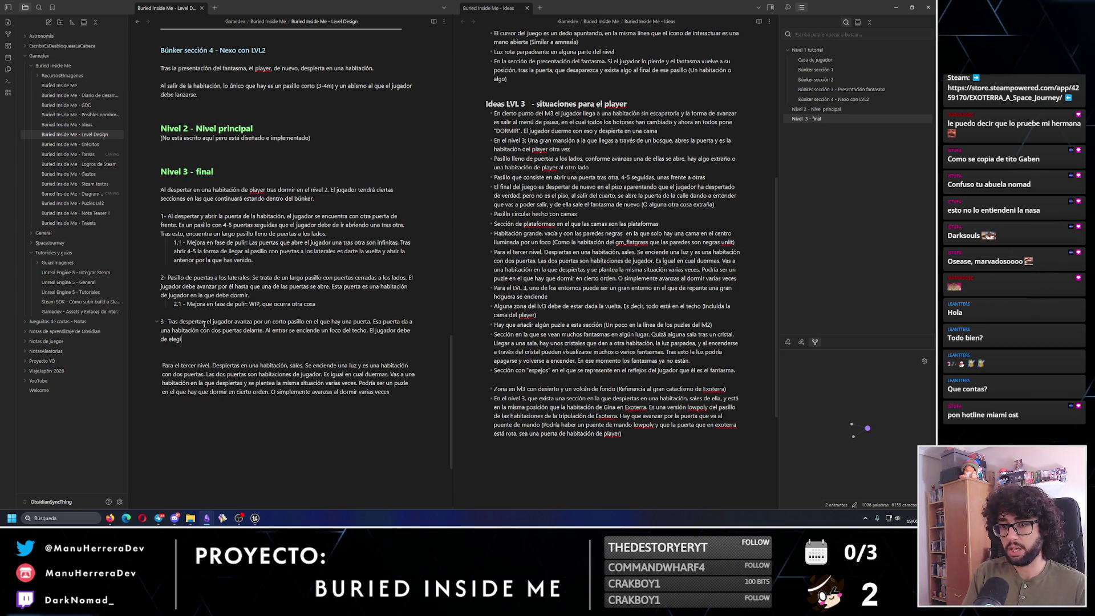
{"action": "type", "text": "r una de las dos puer"}
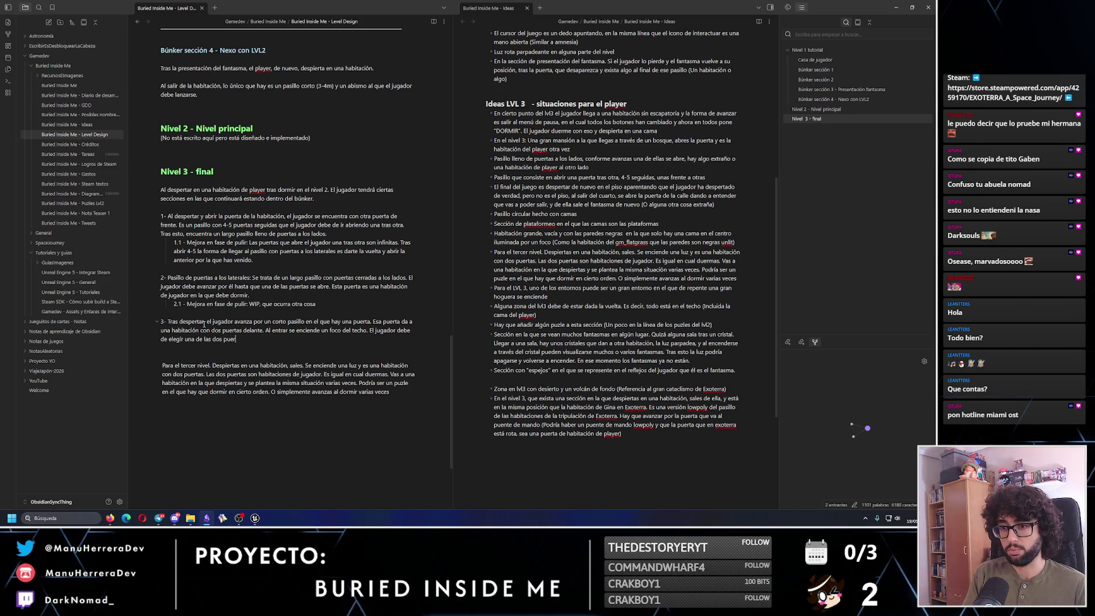
{"action": "type", "text": "tas. al"}
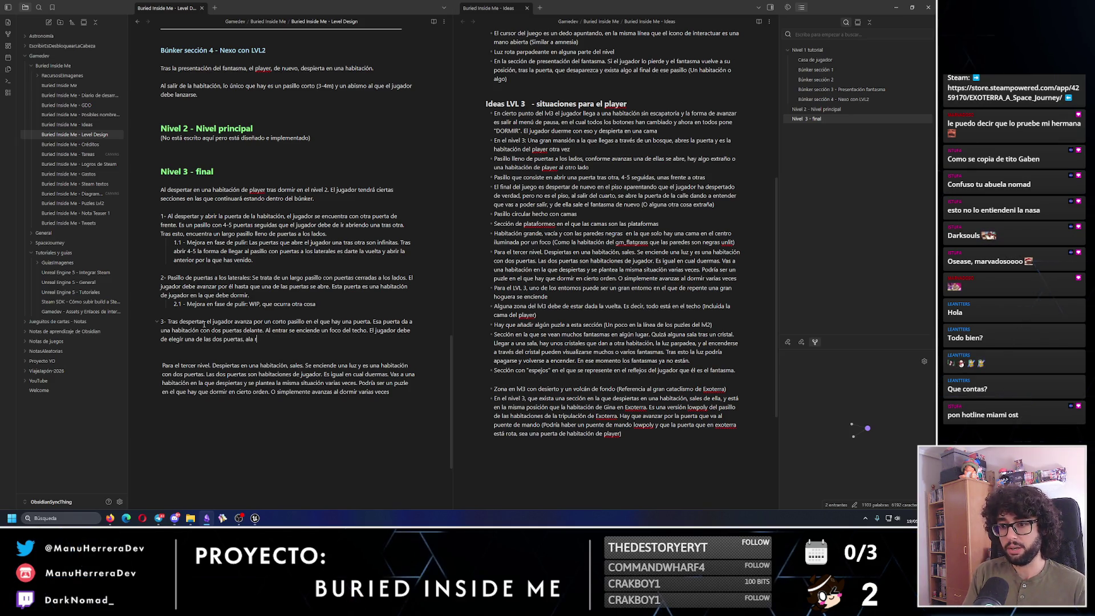
{"action": "type", "text": " abrirla,"}
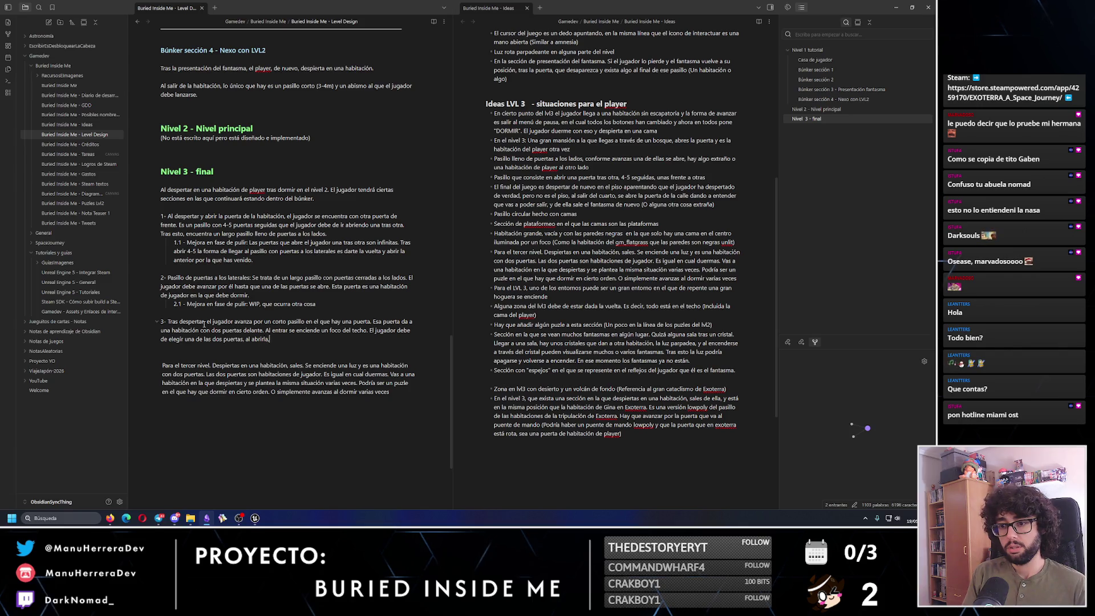
{"action": "type", "text": "ueda bloqueada. E"}
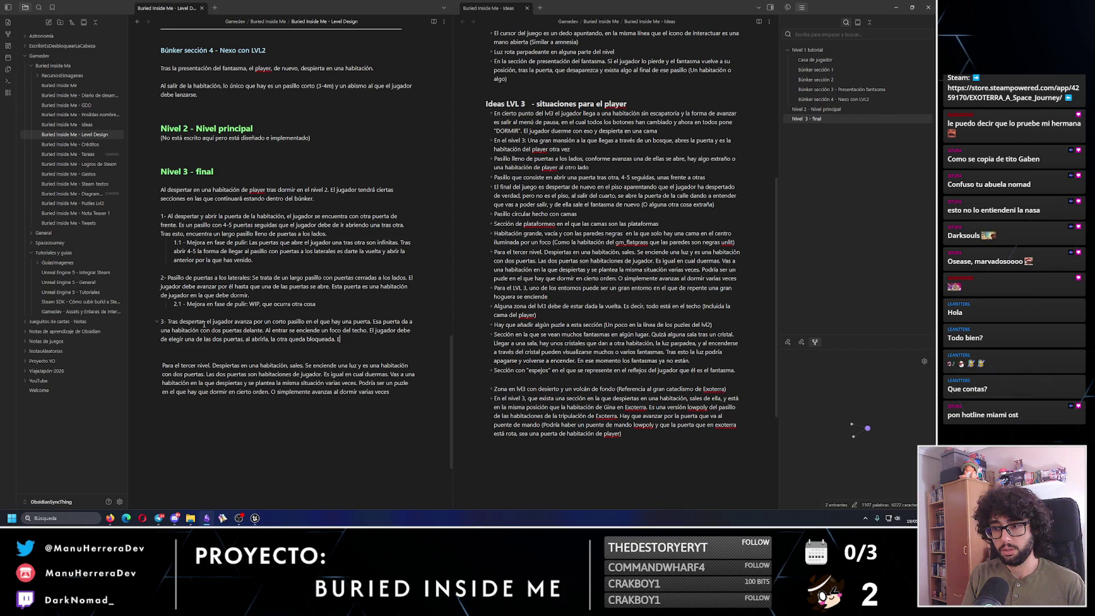
{"action": "type", "text": "l"}
Reword item 3's door sentence, erasing 'En las dos puertas' and mistyped words before retyping.
{"action": "key", "text": "BackSpace"}
{"action": "type", "text": "las"}
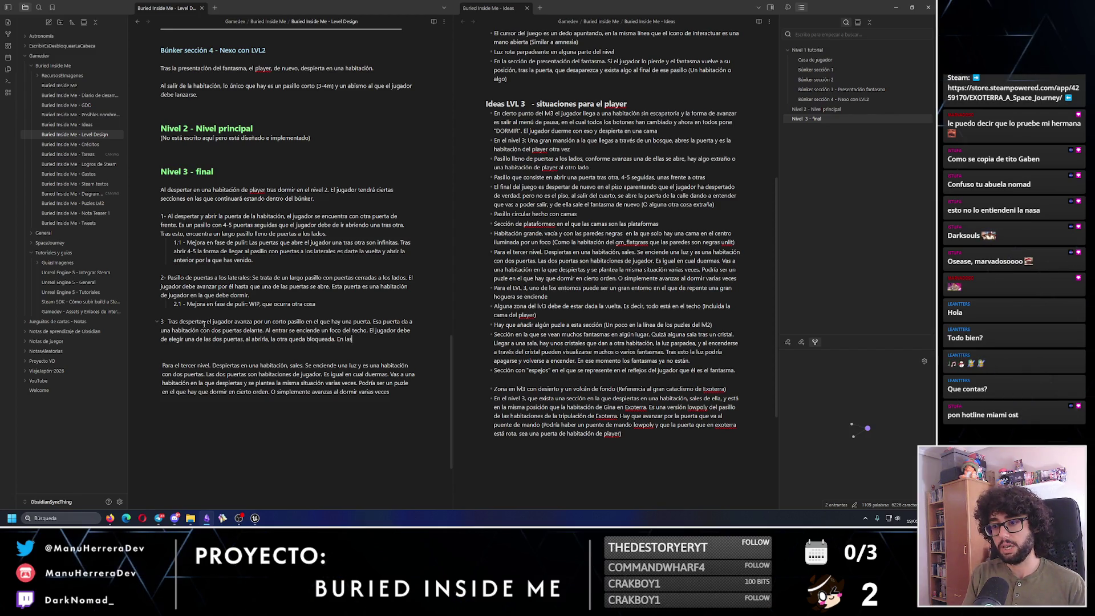
{"action": "type", "text": " dos puert"}
{"action": "type", "text": "l"}
{"action": "key", "text": "BackSpace"}
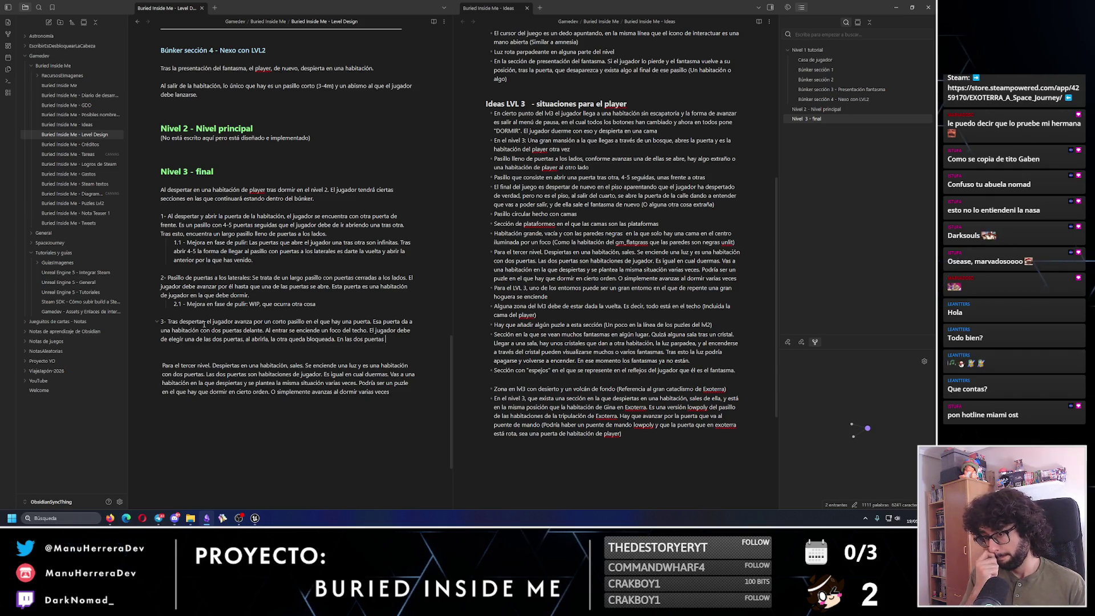
{"action": "key", "text": "BackSpace"}
{"action": "key", "text": "BackSpace"}
{"action": "key", "text": "BackSpace"}
{"action": "type", "text": "Tras"}
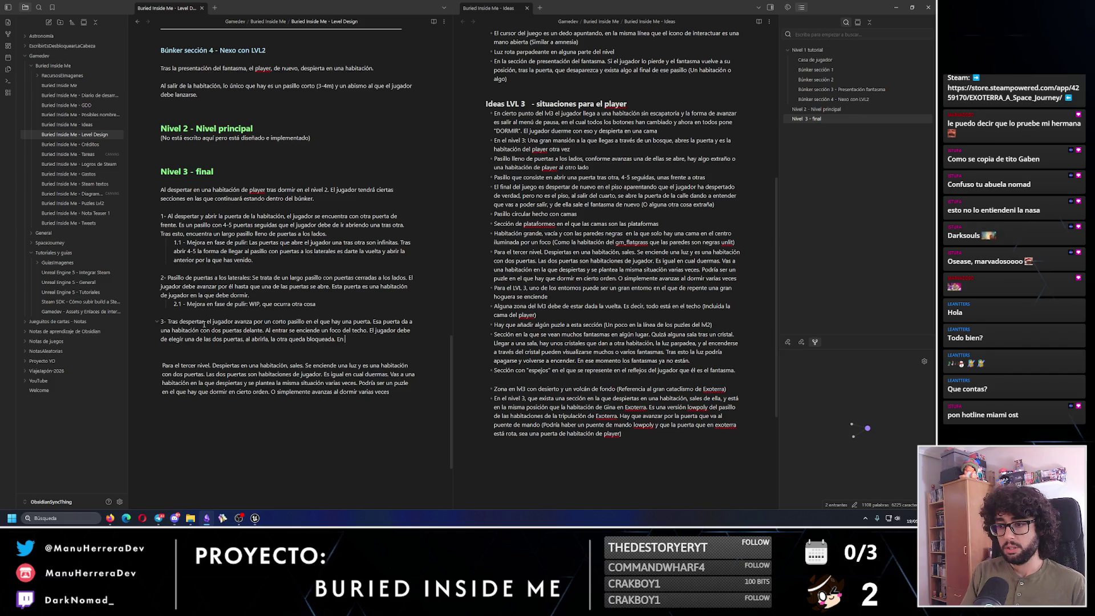
{"action": "type", "text": " las dos puer"}
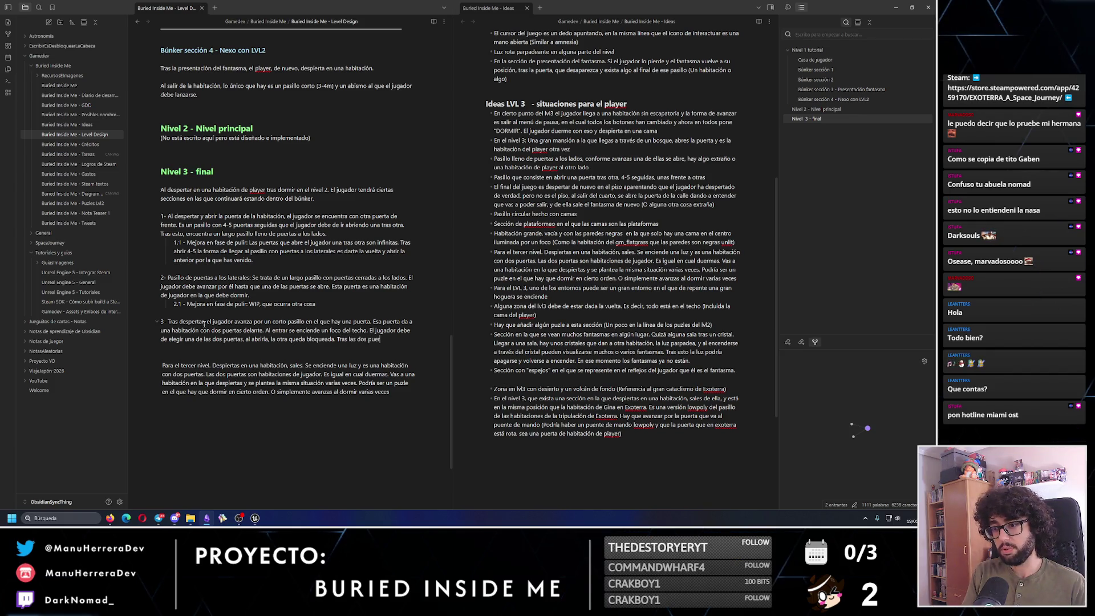
{"action": "type", "text": "tas hay una habitac"}
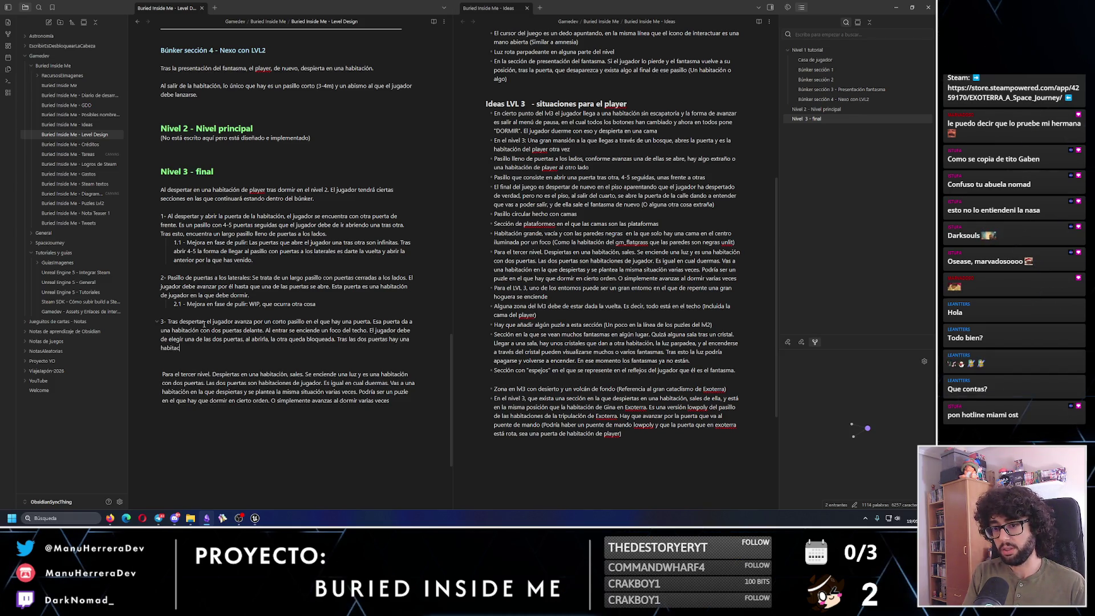
{"action": "type", "text": "ión de jugador en la que el "}
{"action": "type", "text": "jugador de"}
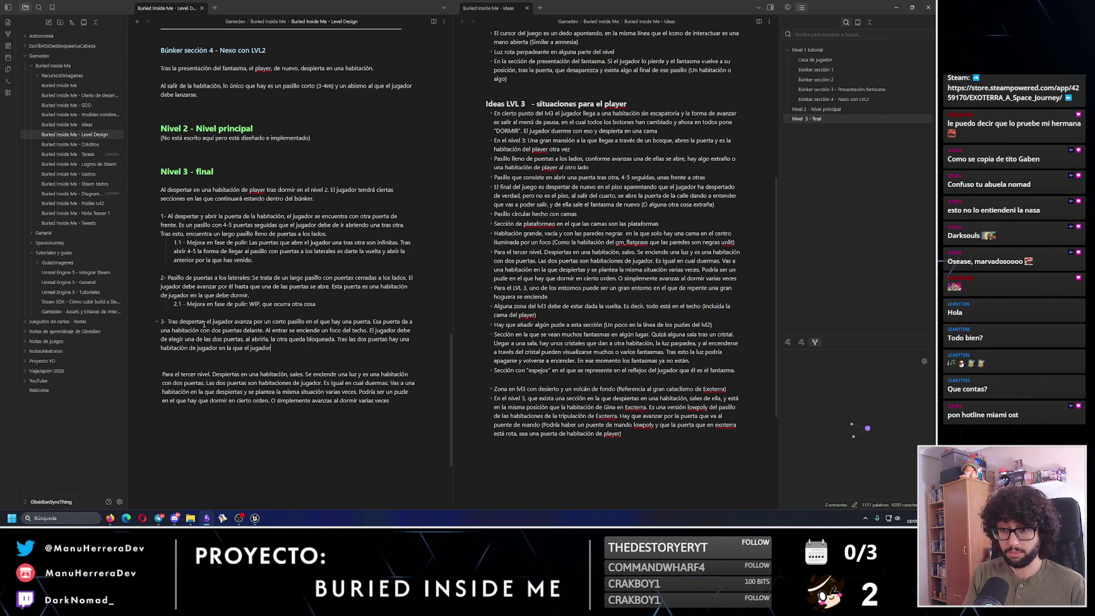
{"action": "type", "text": "be"}
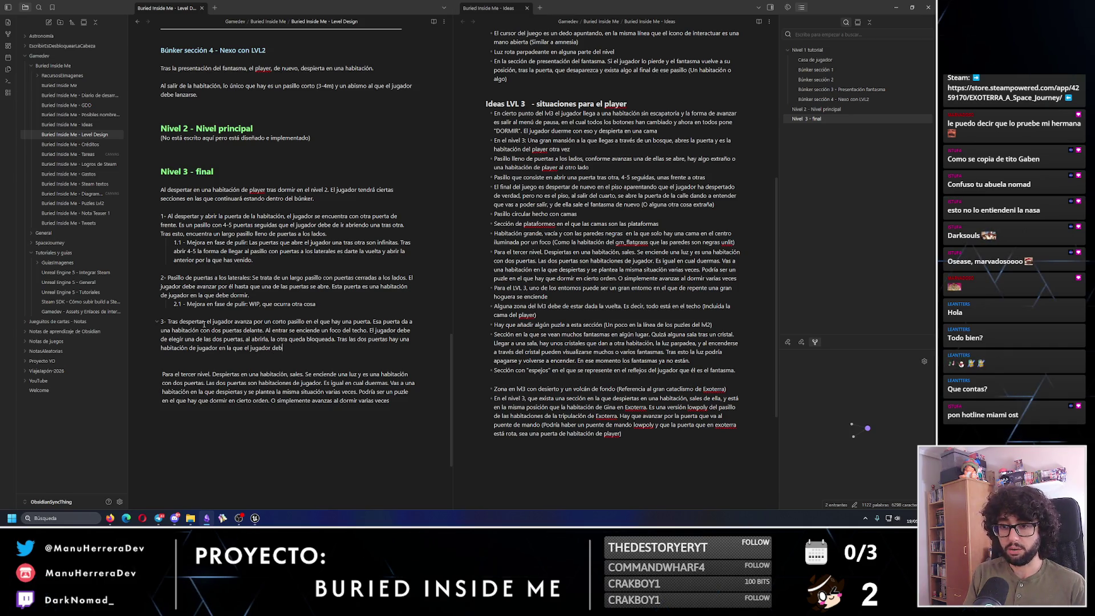
{"action": "key", "text": "BackSpace"}
{"action": "key", "text": "BackSpace"}
{"action": "key", "text": "BackSpace"}
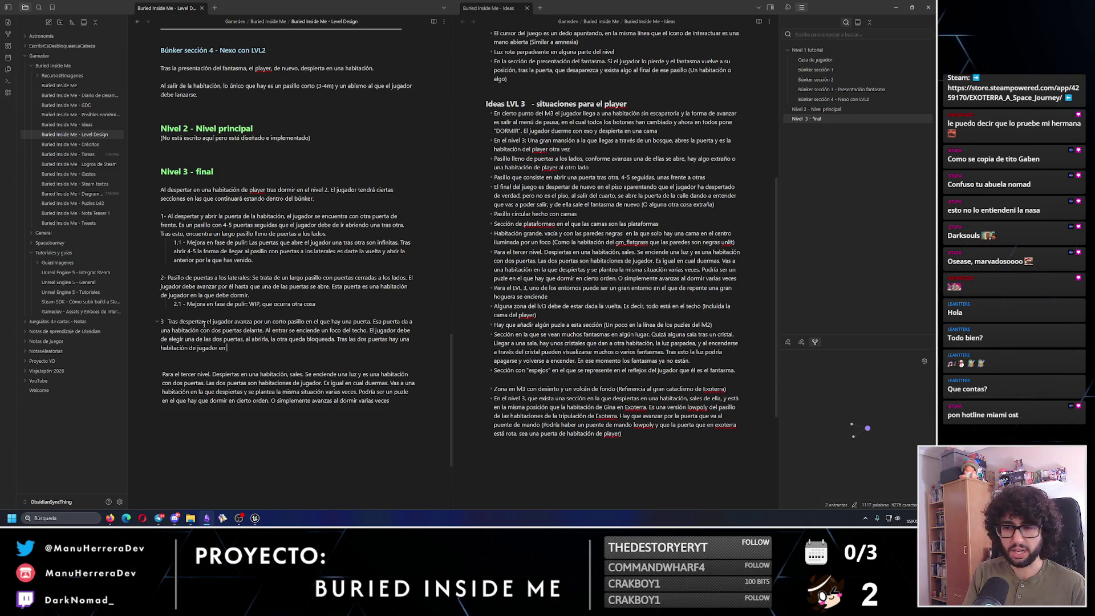
{"action": "type", "text": "la que el"}
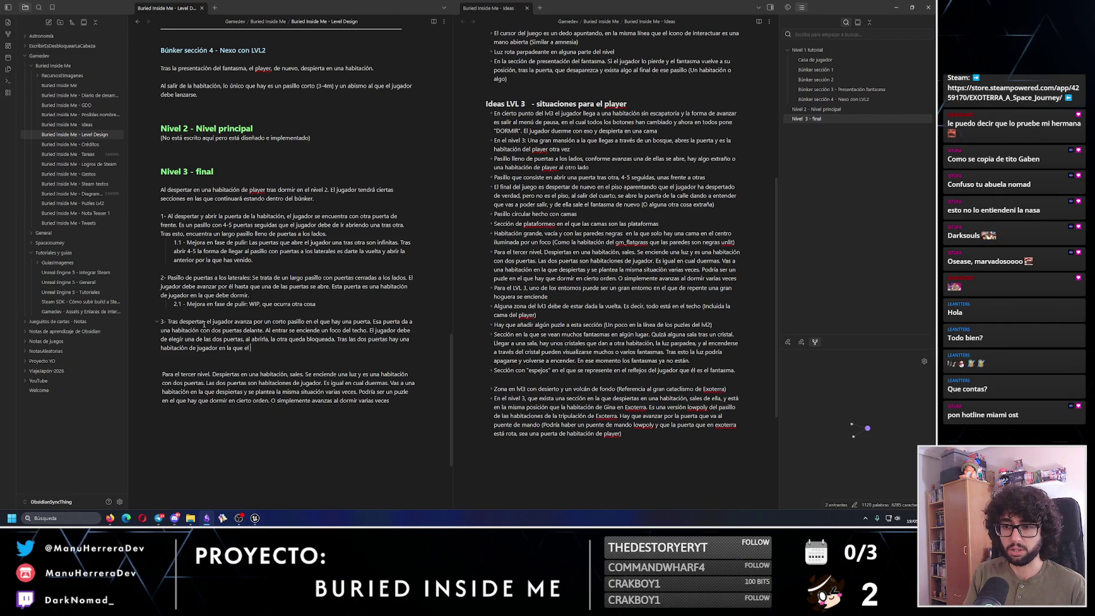
{"action": "type", "text": " jugador debe dormir. E"}
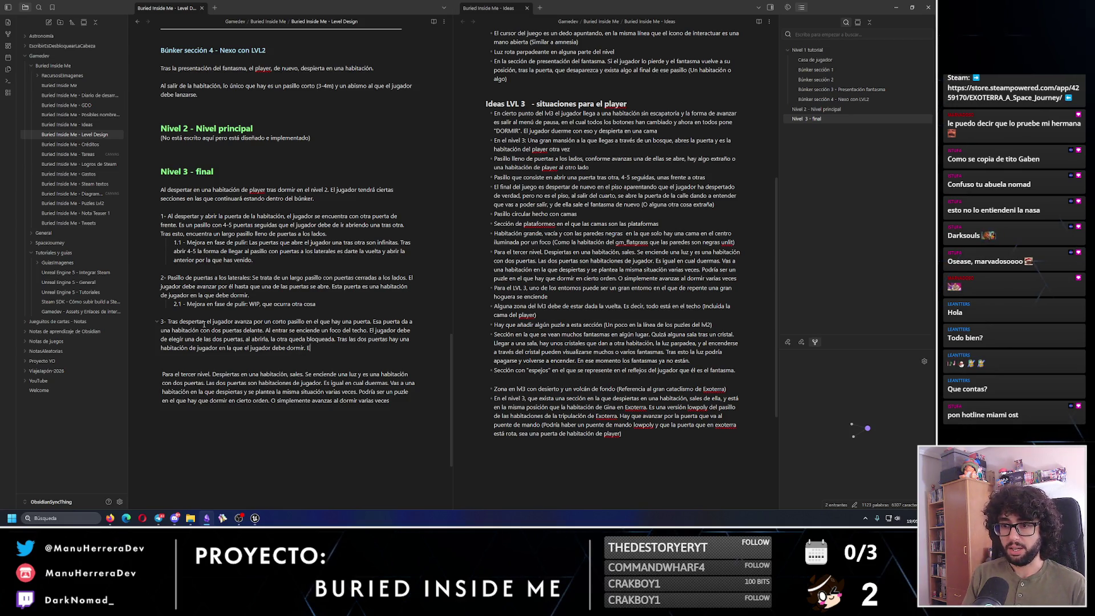
{"action": "type", "text": "sta mismma sección se va a repetir"}
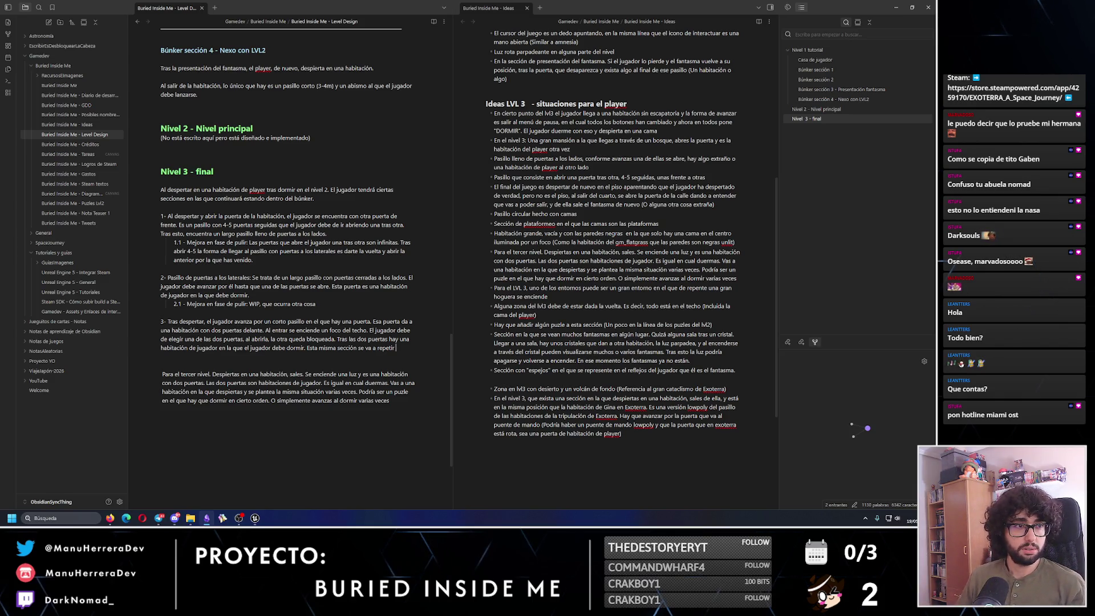
Leave the note after adding 'Esta misma sección se va a repetir' and switch to the browser.
{"action": "key", "text": "alt+Tab"}
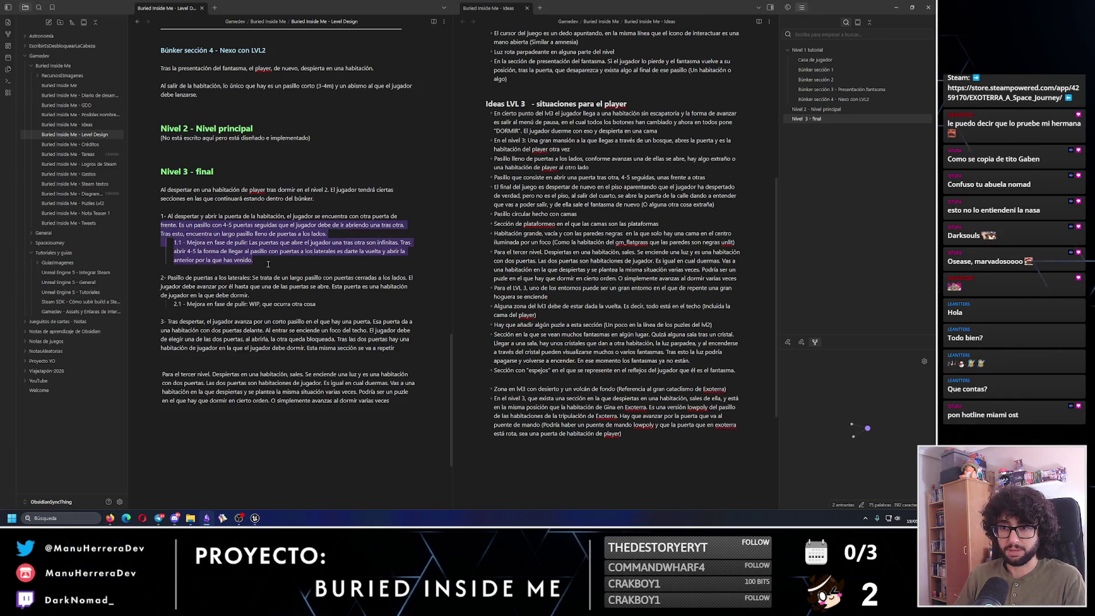
{"action": "left_click_drag", "start_coordinate": [249, 260], "coordinate": [268, 264]}
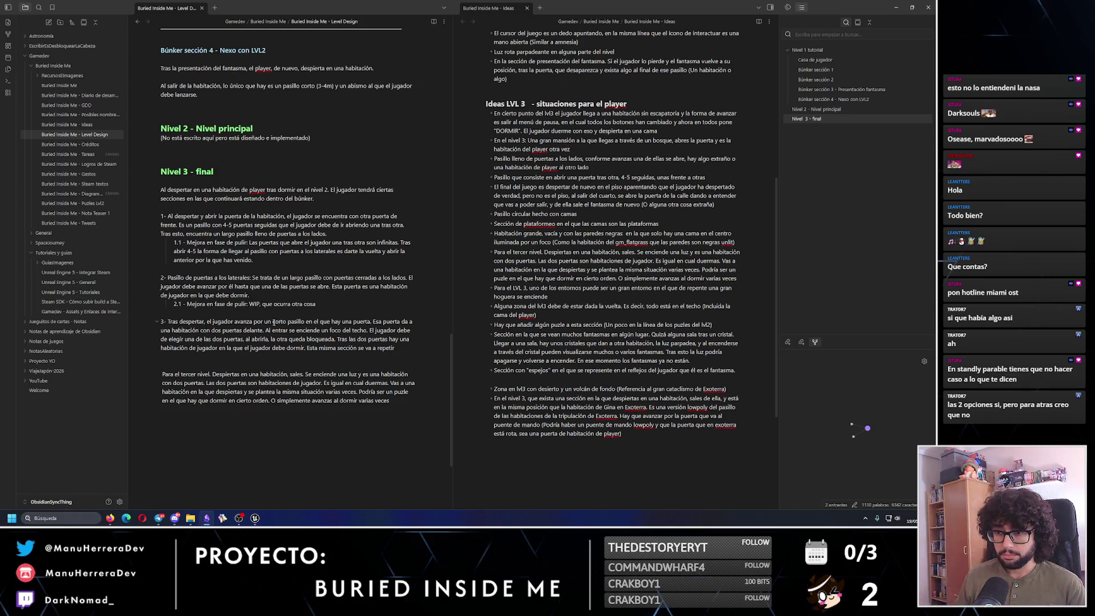
{"action": "left_click", "coordinate": [368, 331]}
{"action": "type", "text": "y se cierra la puerta por la que has"}
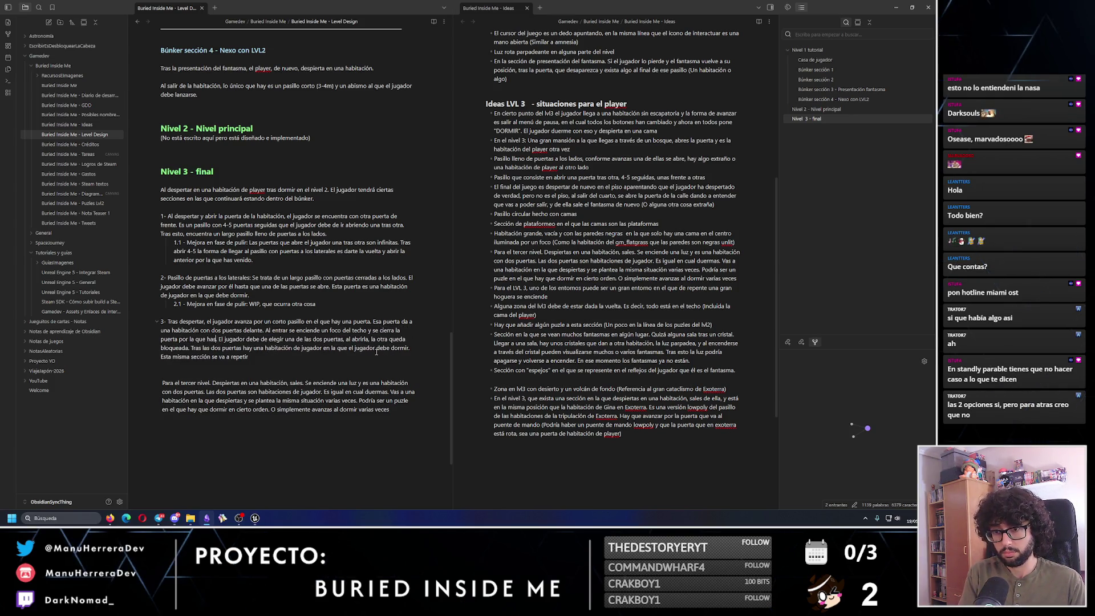
{"action": "type", "text": " venido"}
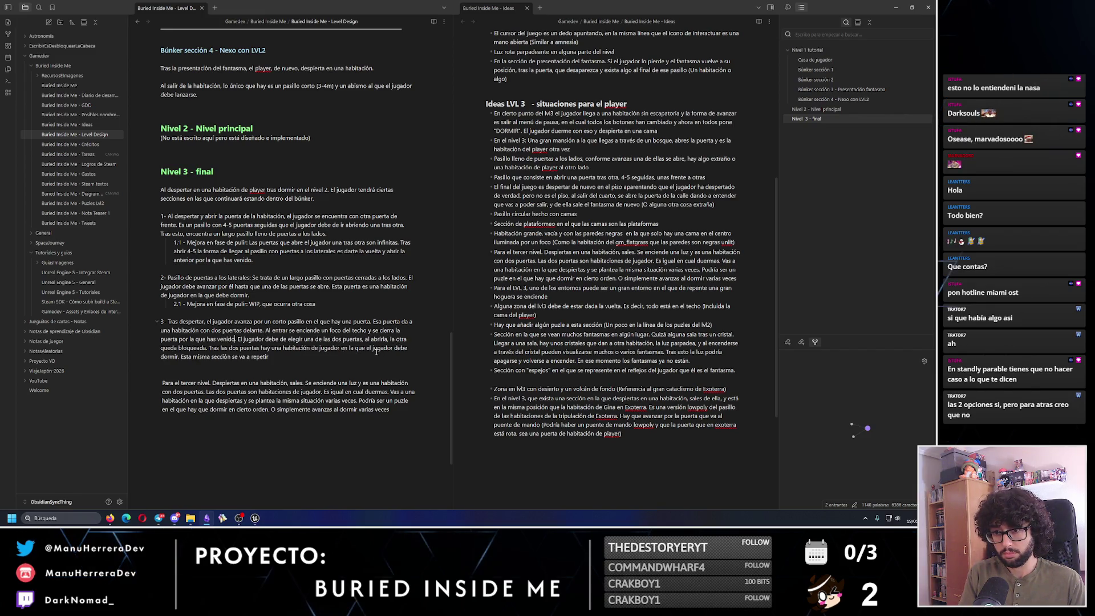
Rephrase 'ha venido el jugador' and delete the sentence 'Esta misma sección se va a repetir' from item 3.
{"action": "key", "text": "BackSpace"}
{"action": "key", "text": "BackSpace"}
{"action": "key", "text": "BackSpace"}
{"action": "type", "text": "venido el jugador."}
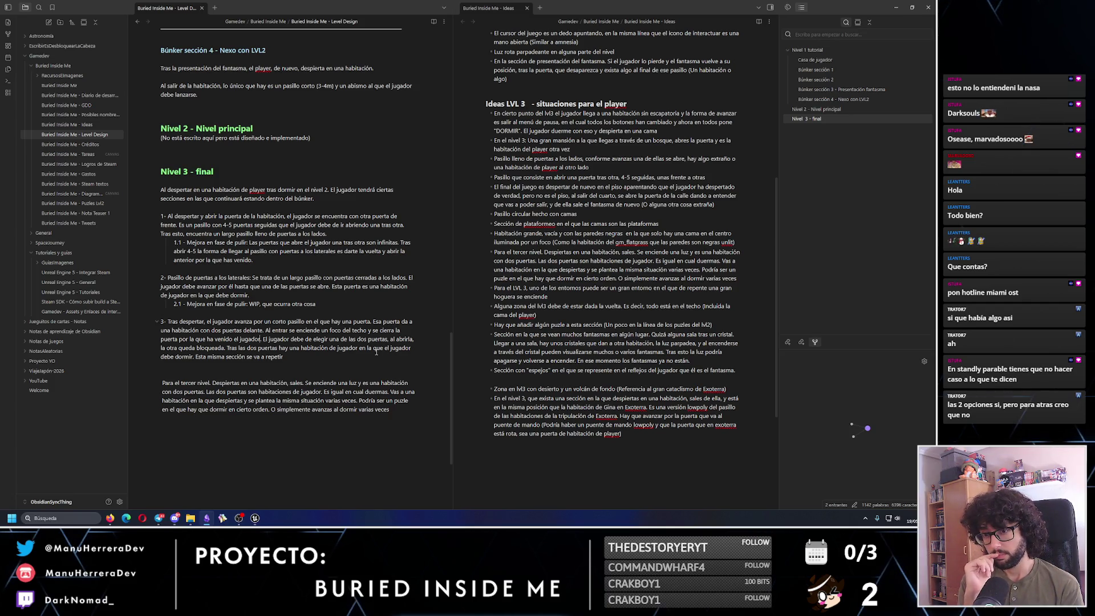
{"action": "left_click_drag", "start_coordinate": [284, 357], "coordinate": [195, 356]}
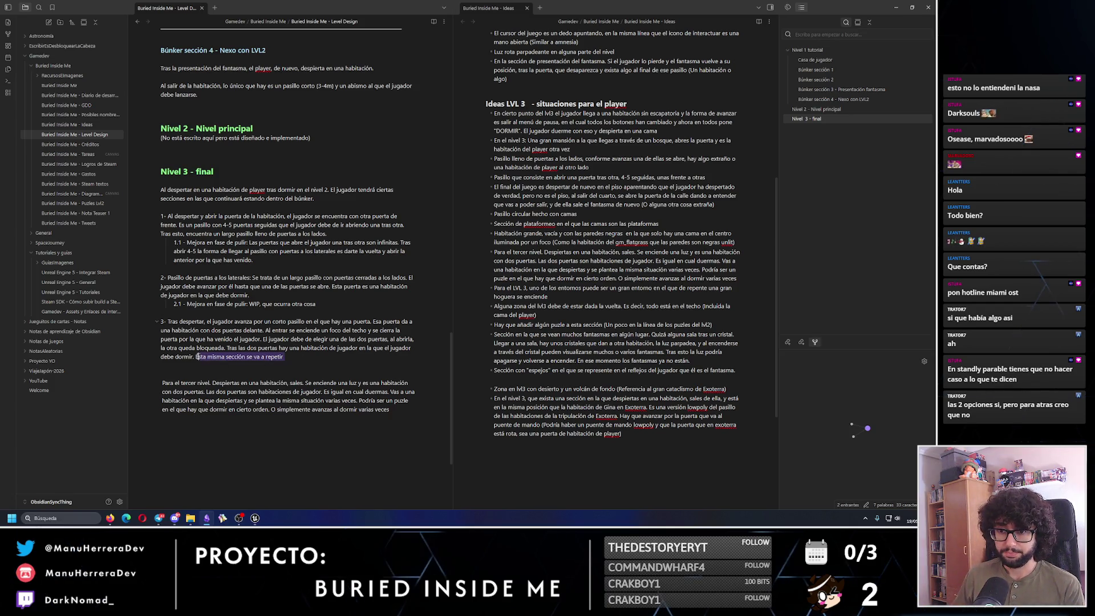
{"action": "key", "text": "BackSpace"}
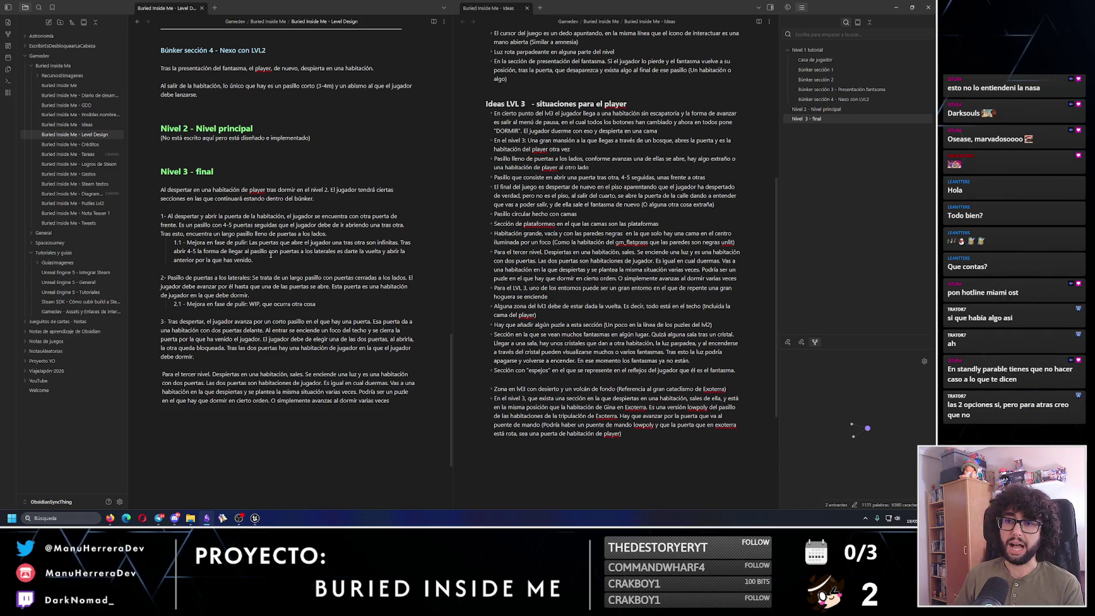
{"action": "left_click_drag", "start_coordinate": [253, 260], "coordinate": [168, 229]}
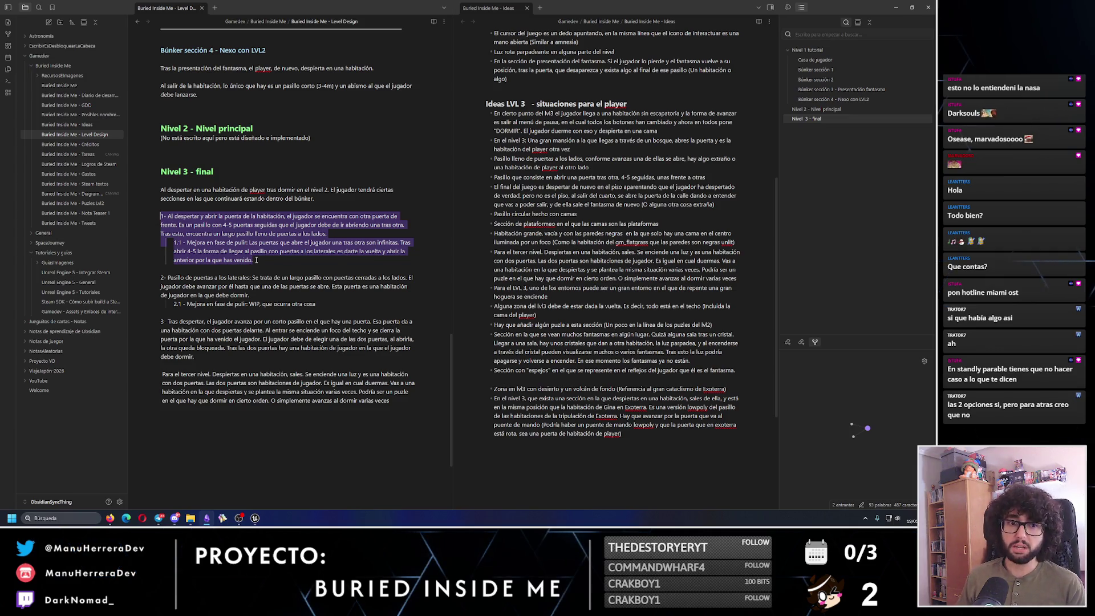
{"action": "left_click_drag", "start_coordinate": [195, 356], "coordinate": [160, 321]}
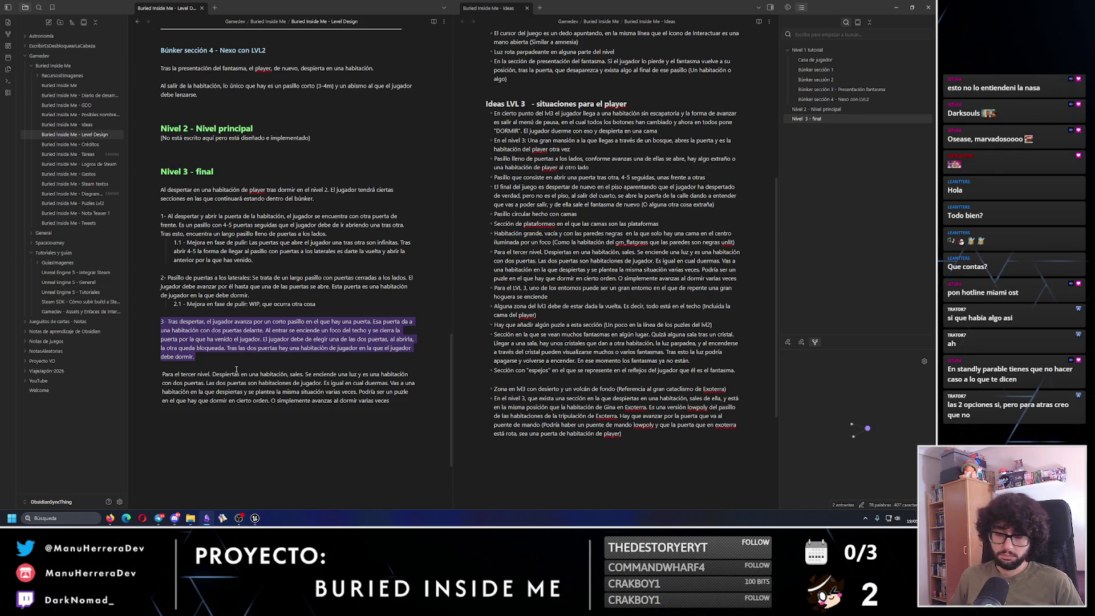
{"action": "left_click", "coordinate": [230, 363]}
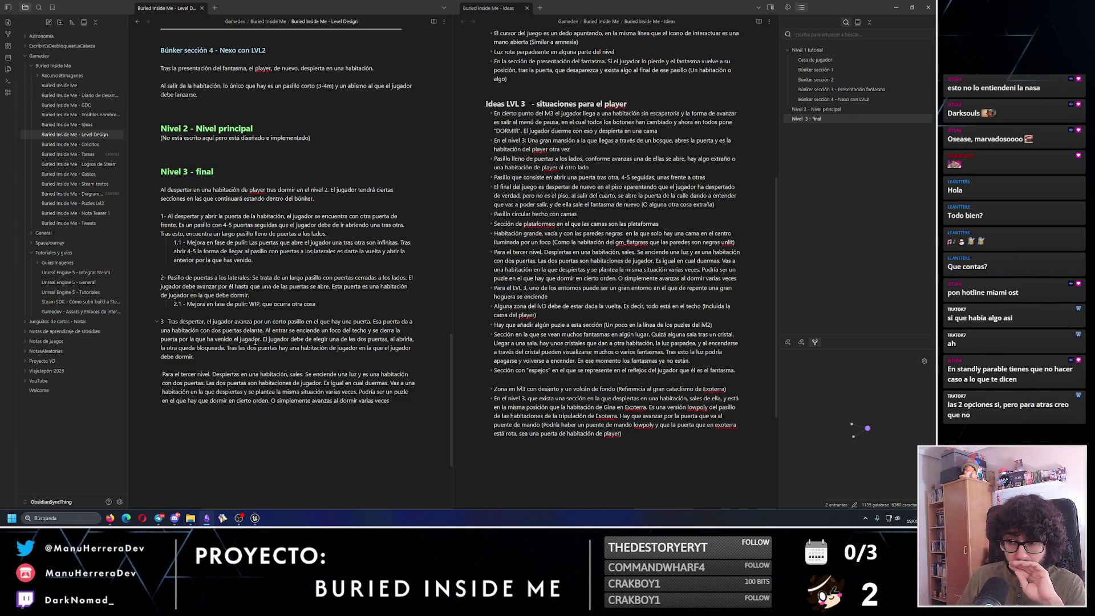
{"action": "type", "text": "revelan"}
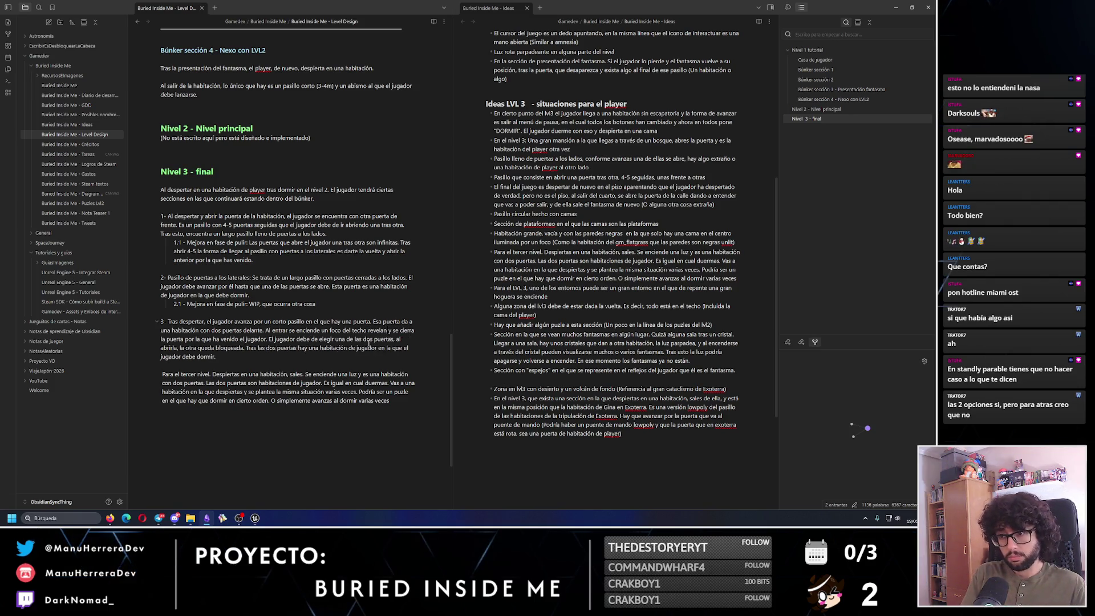
{"action": "type", "text": "do ambas puertas y"}
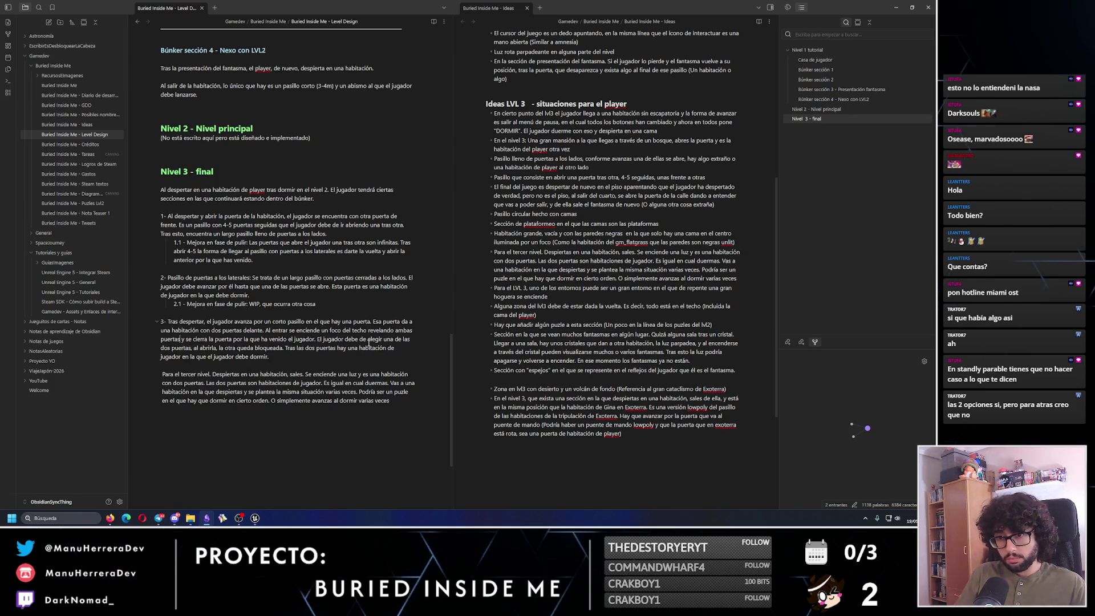
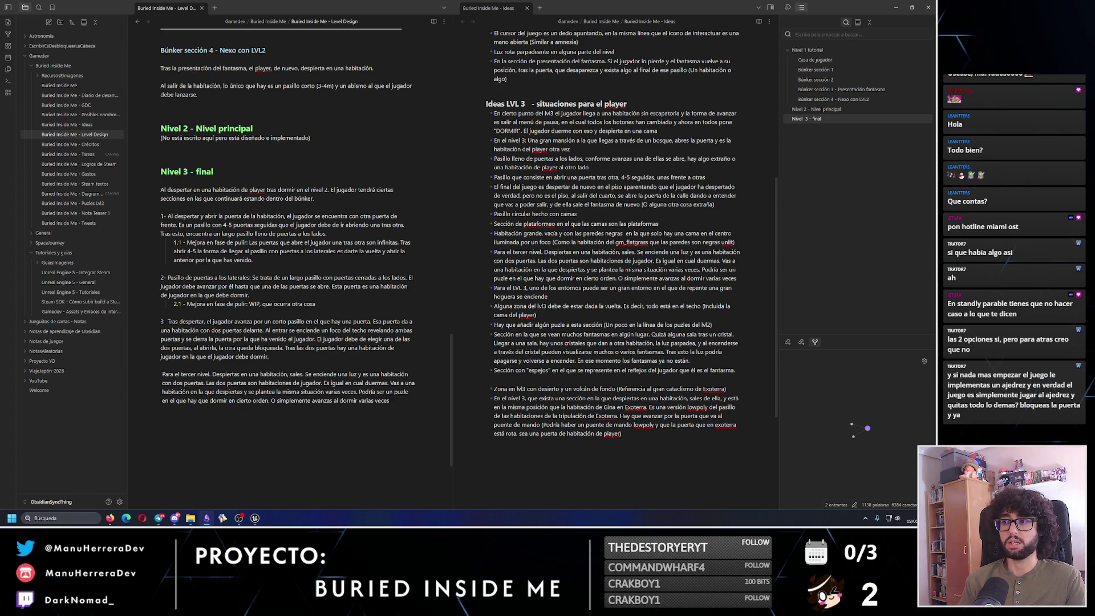
Write that after sleeping the player wakes in the earlier corridor, trapped in a loop, fixing typos.
{"action": "left_click", "coordinate": [315, 357]}
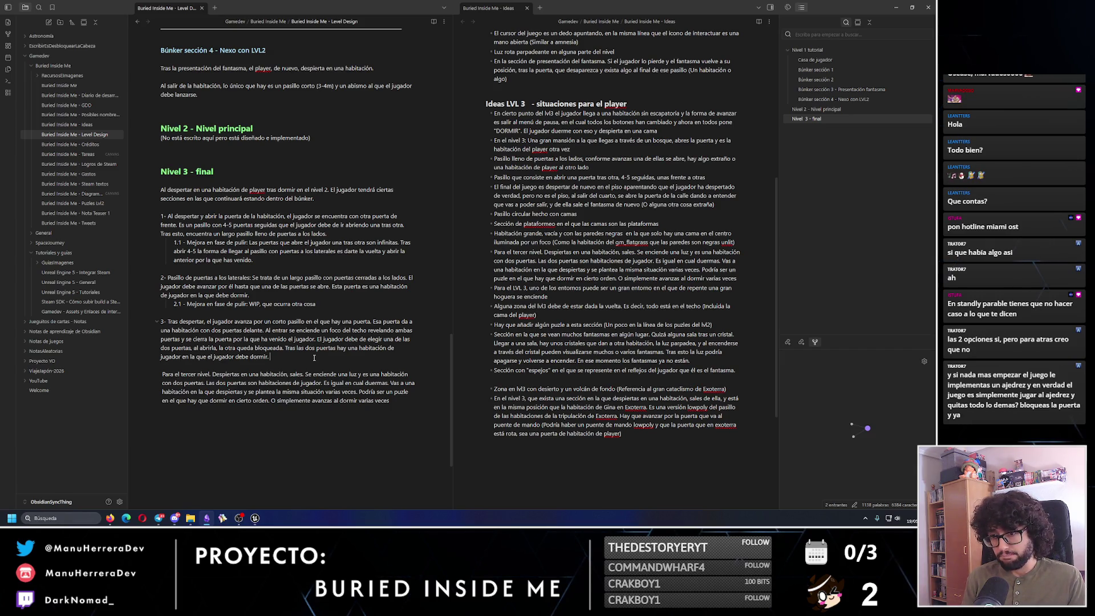
{"action": "type", "text": "Al dormir, el jug"}
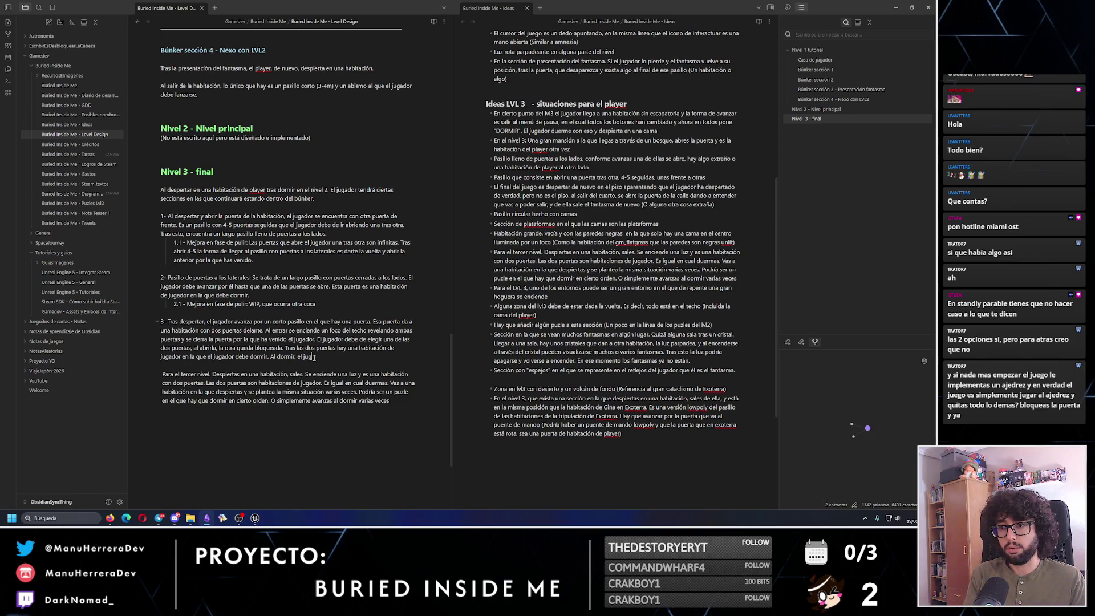
{"action": "type", "text": "ador despertrta en la habitaci en el pasillo por el q"}
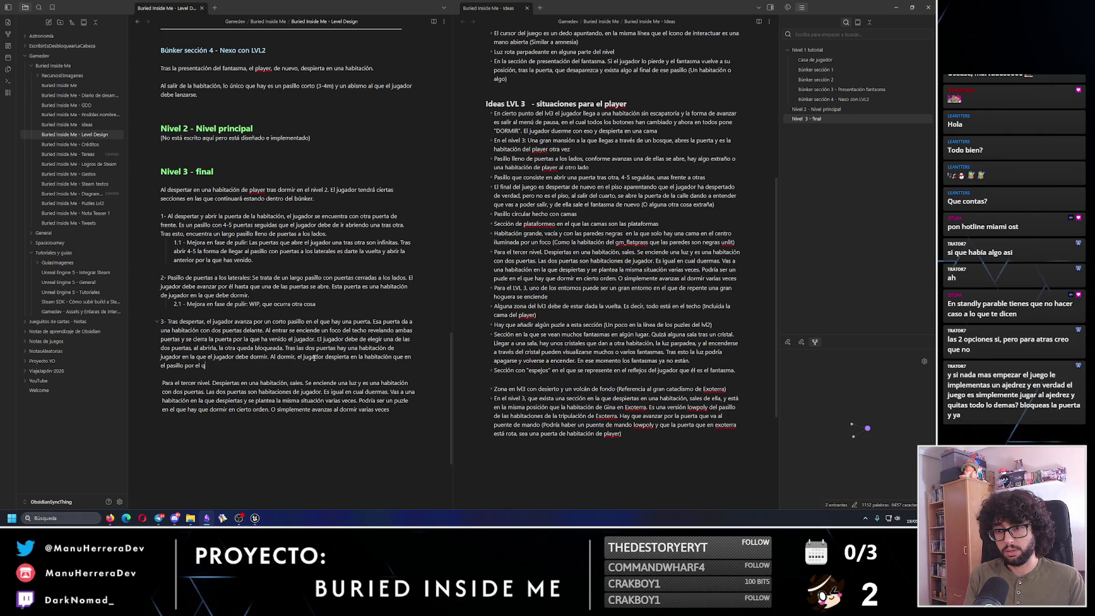
{"action": "type", "text": " justo antes"}
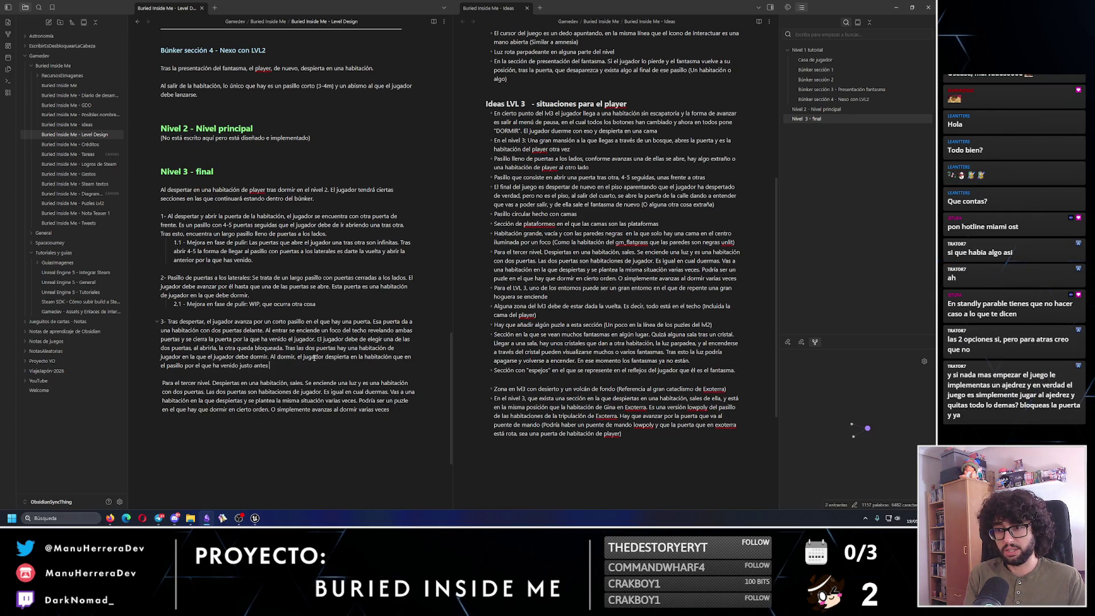
{"action": "type", "text": "de la habitación"}
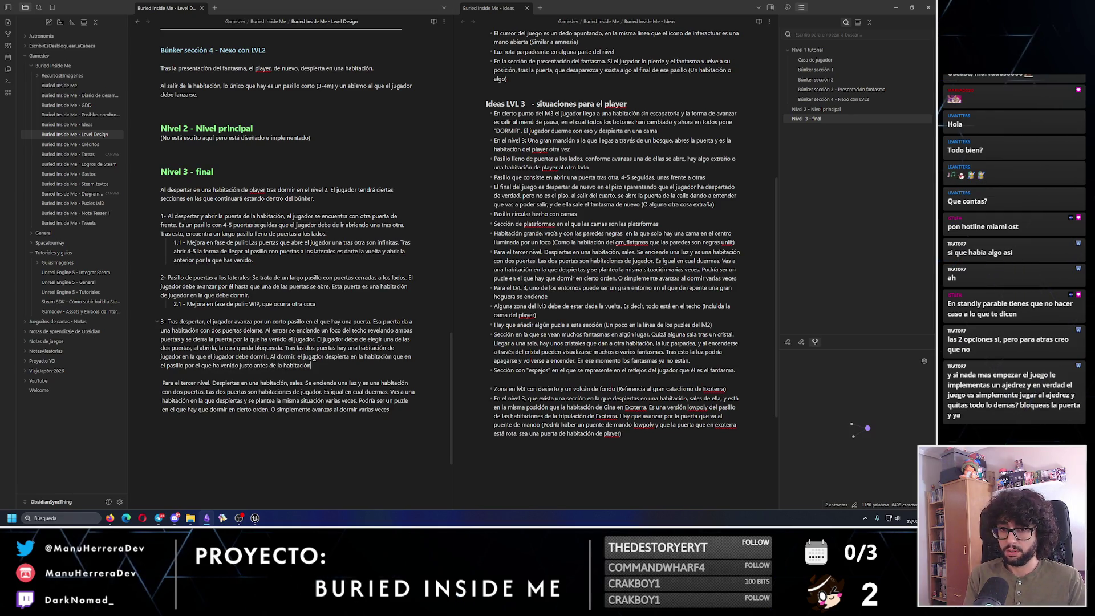
{"action": "type", "text": " con las dos p"}
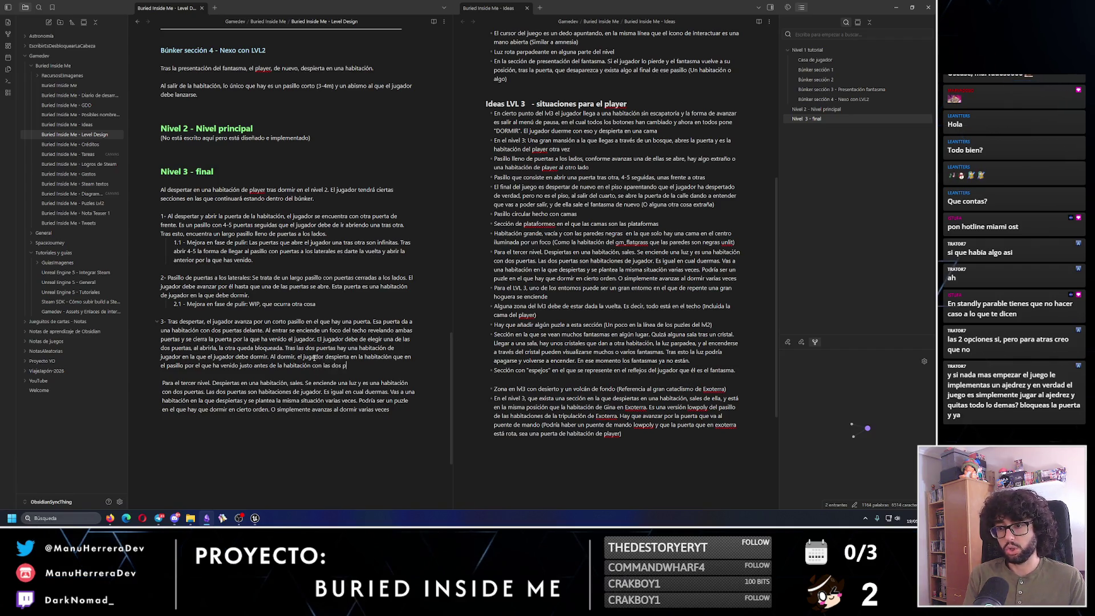
{"action": "type", "text": "uertas. Para pode"}
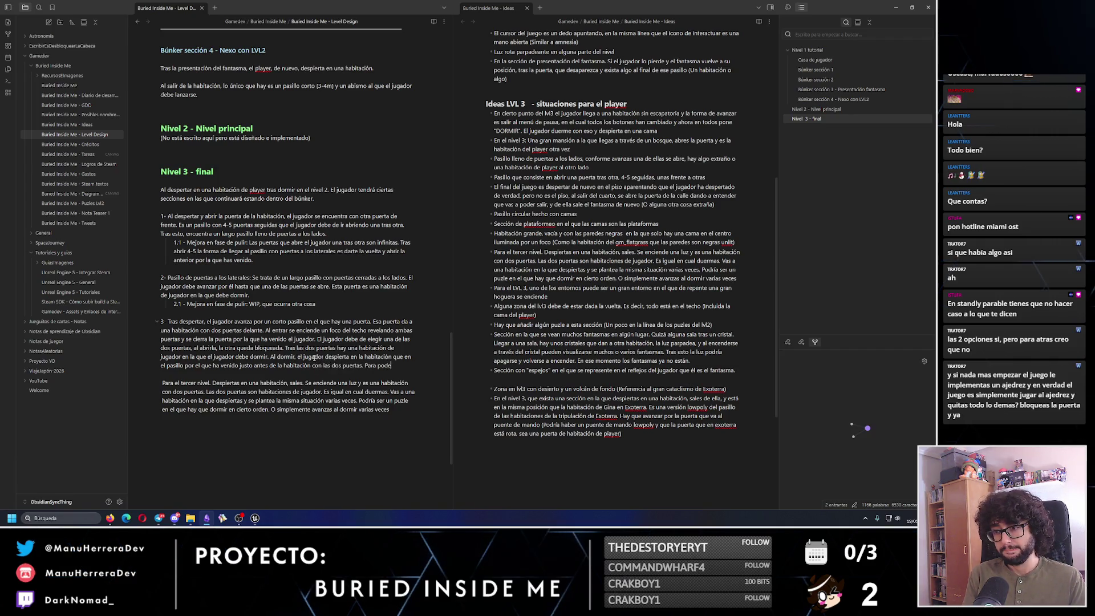
{"action": "key", "text": "BackSpace"}
{"action": "type", "text": "vanzar, el jug"}
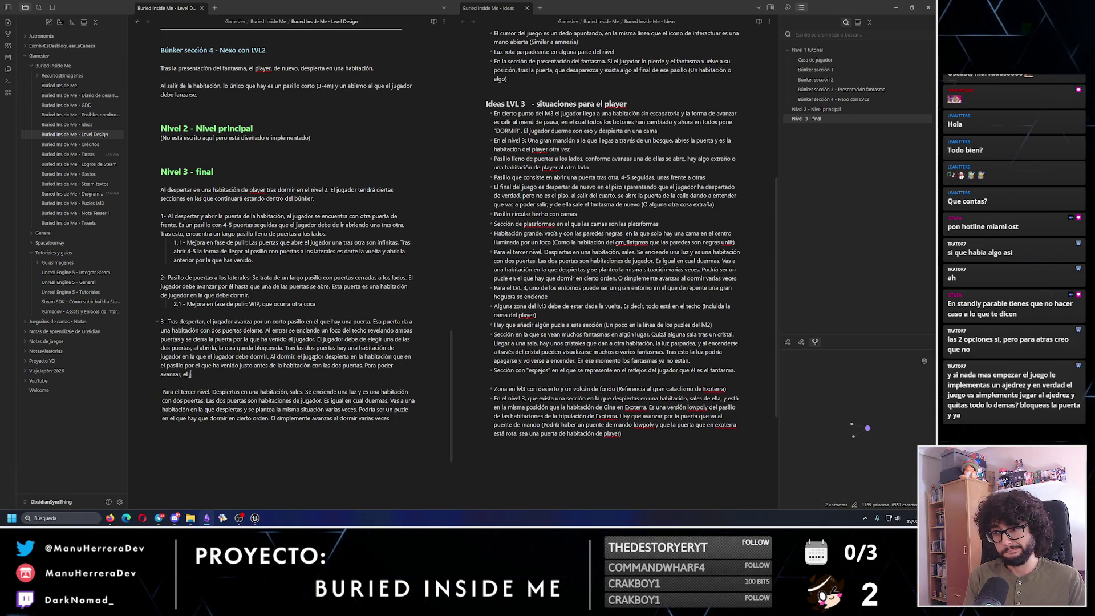
{"action": "key", "text": "ctrl+BackSpace"}
{"action": "key", "text": "ctrl+BackSpace"}
{"action": "key", "text": "ctrl+BackSpace"}
{"action": "type", "text": "El jug"}
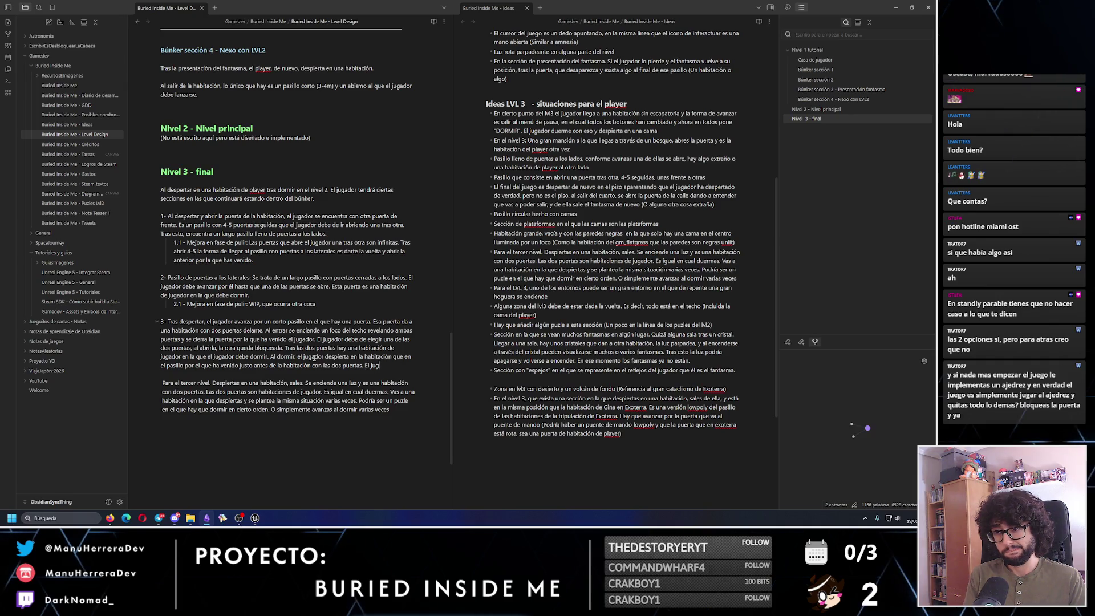
{"action": "type", "text": "ador está atrapado en"}
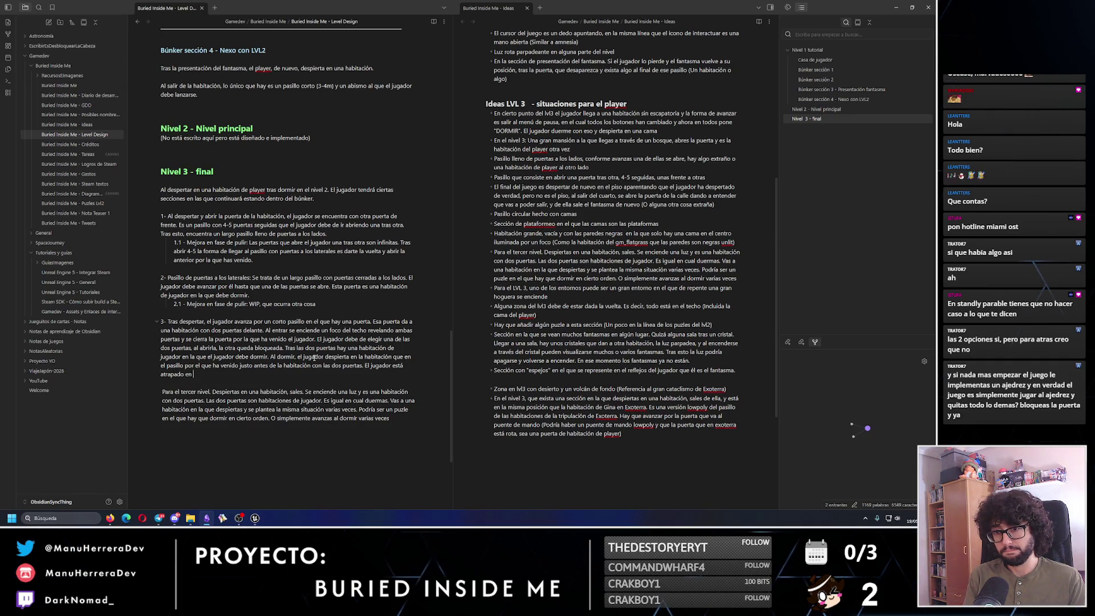
{"action": "type", "text": " un bucle."}
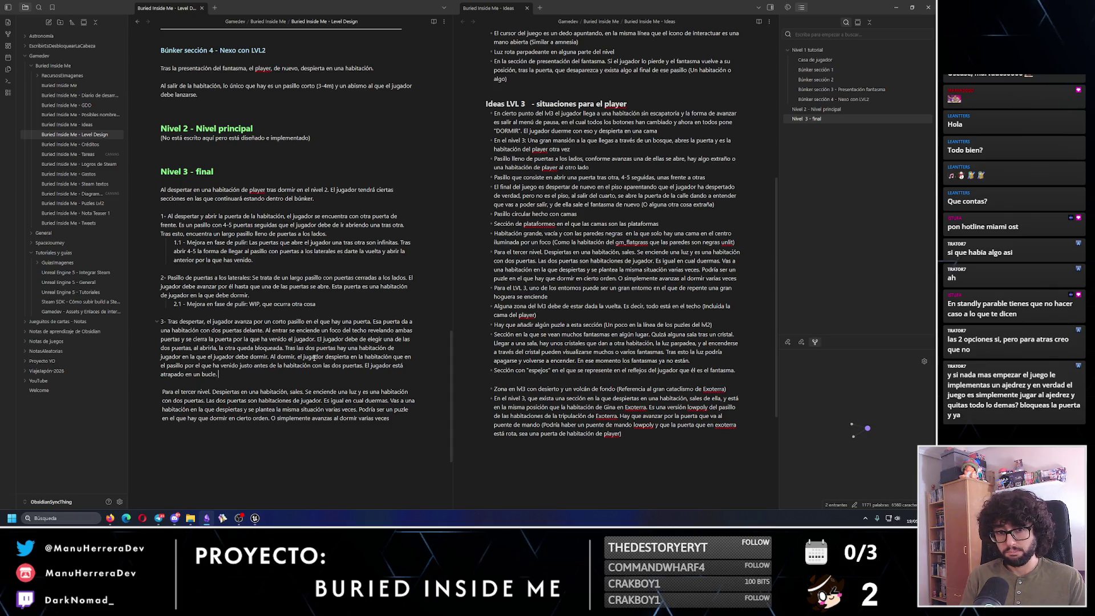
{"action": "type", "text": " Par"}
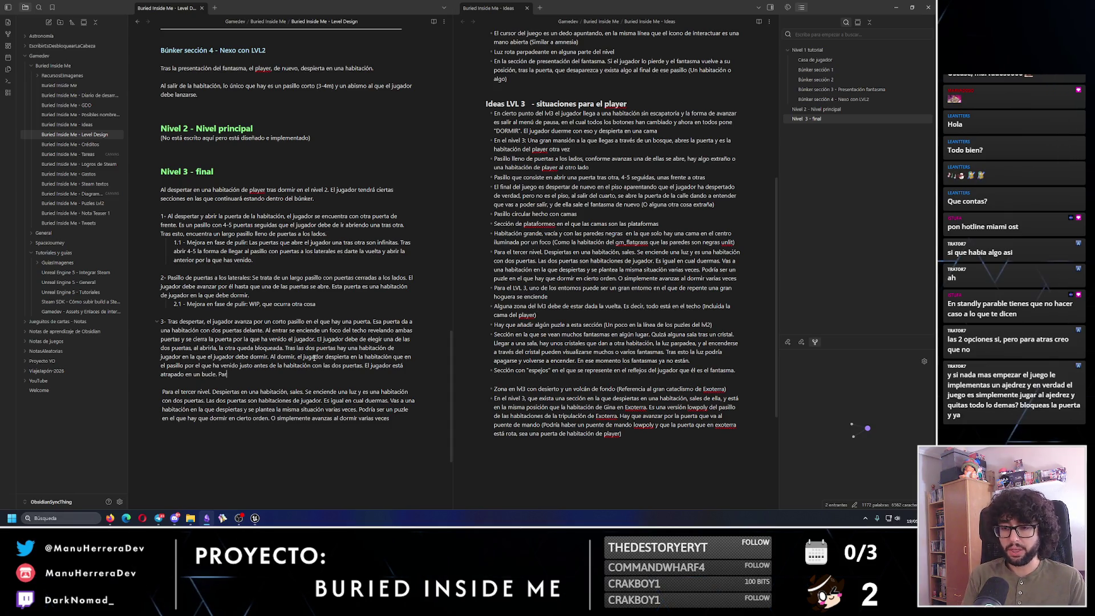
Write that the player must turn around and return through the corridor, correcting mistakes.
{"action": "key", "text": "BackSpace"}
{"action": "key", "text": "BackSpace"}
{"action": "type", "text": "poder av"}
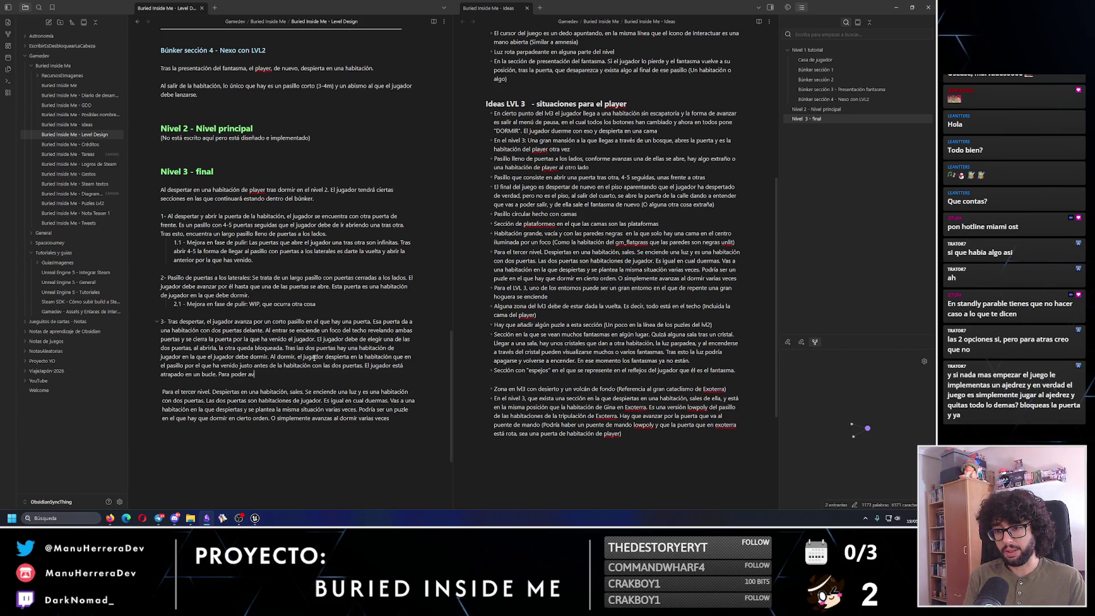
{"action": "type", "text": "anzar, debe"}
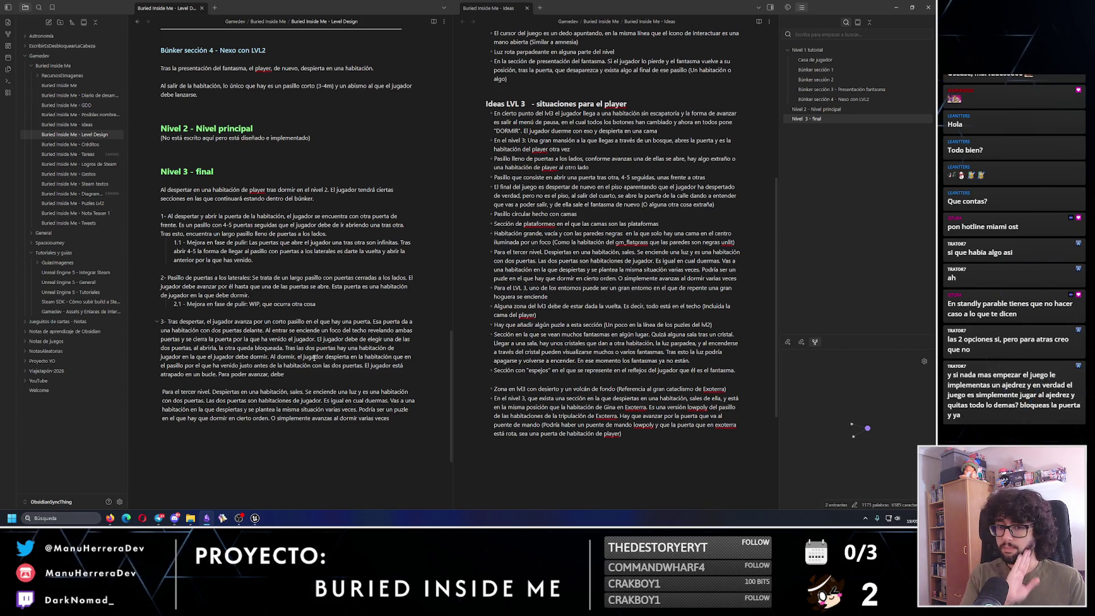
{"action": "type", "text": "de"}
{"action": "type", "text": "arse la vuel"}
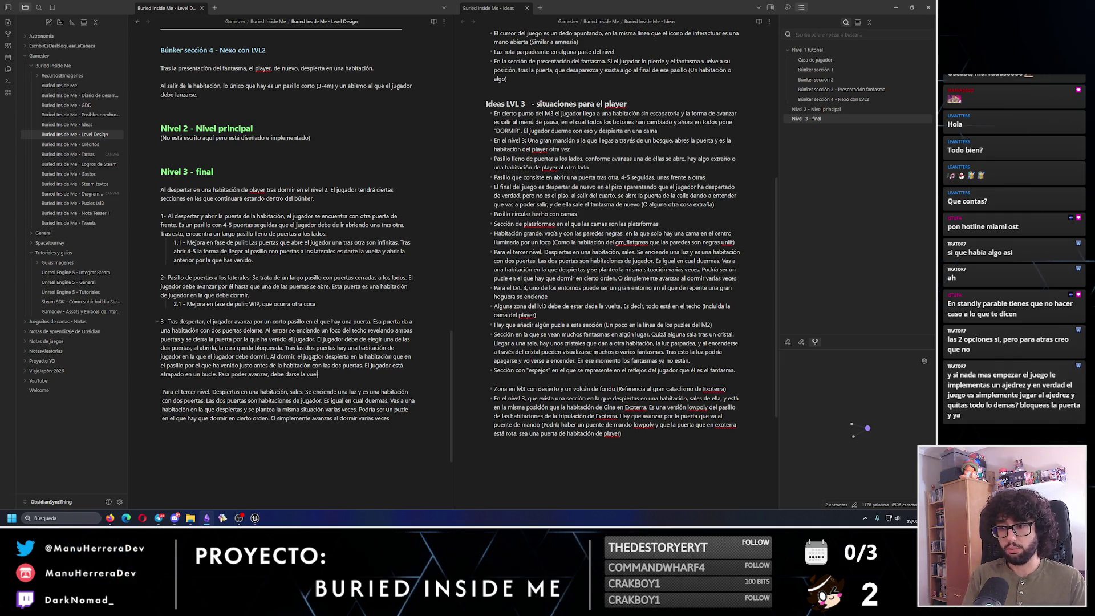
{"action": "type", "text": " por el pasillo por el que ha venido."}
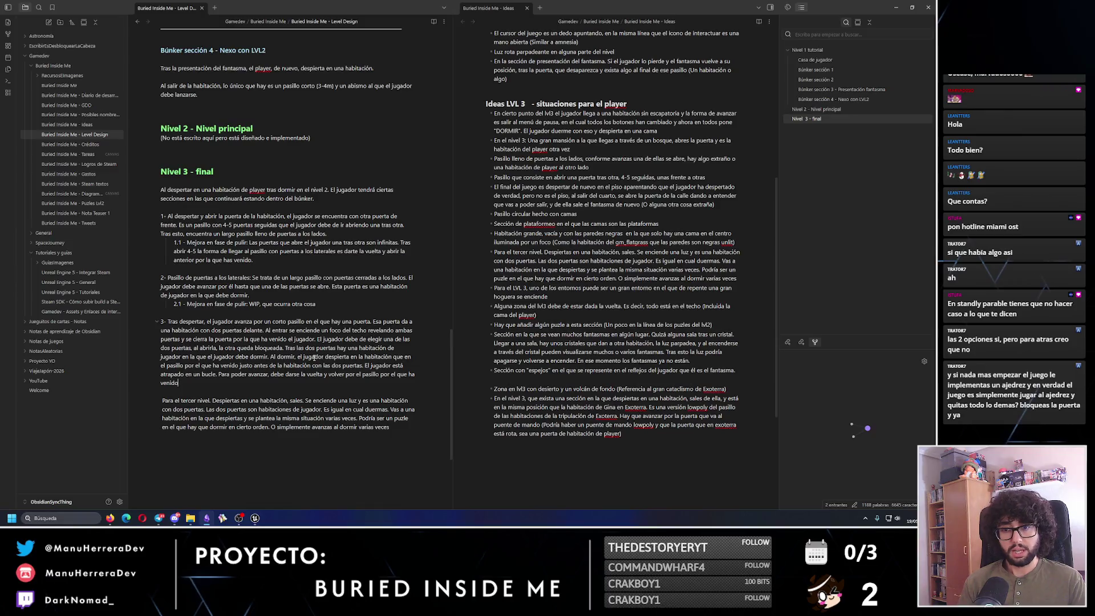
{"action": "key", "text": "BackSpace"}
{"action": "type", "text": ", al "}
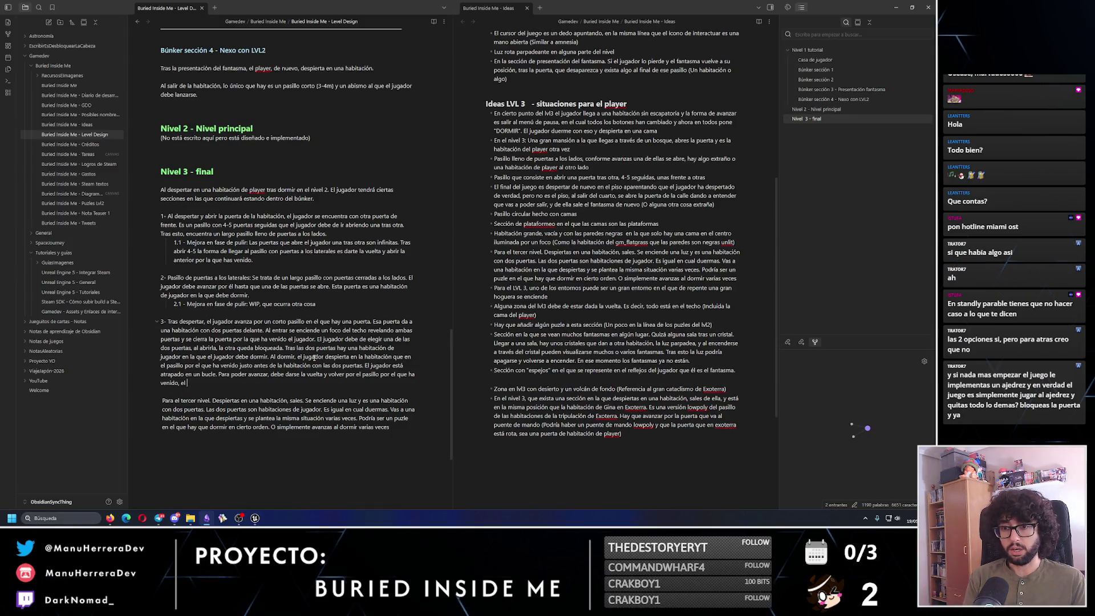
{"action": "type", "text": " la habitación"}
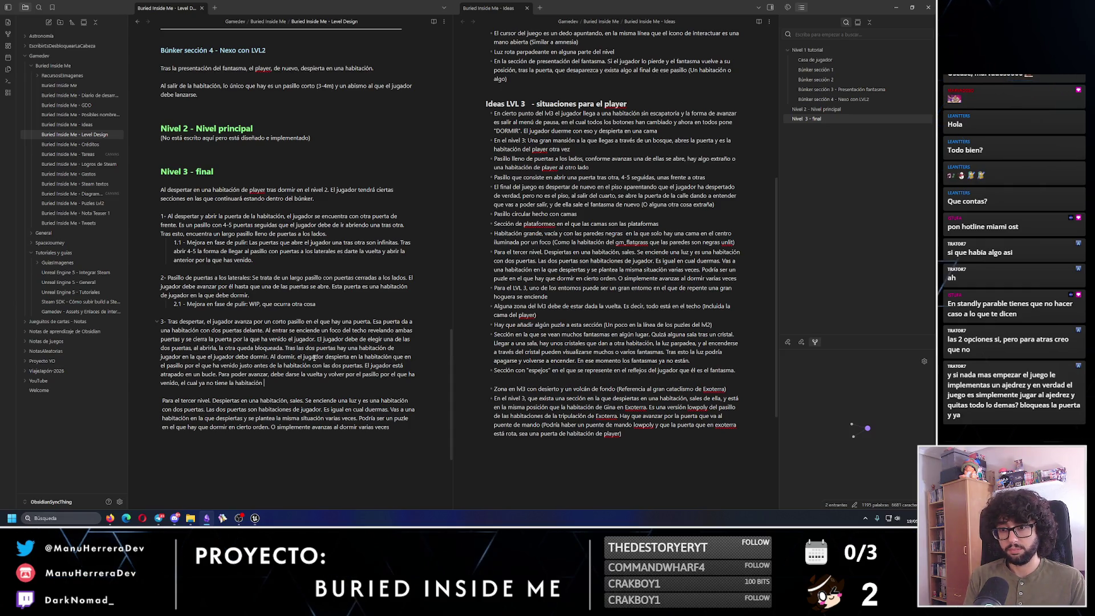
{"action": "type", "text": "el"}
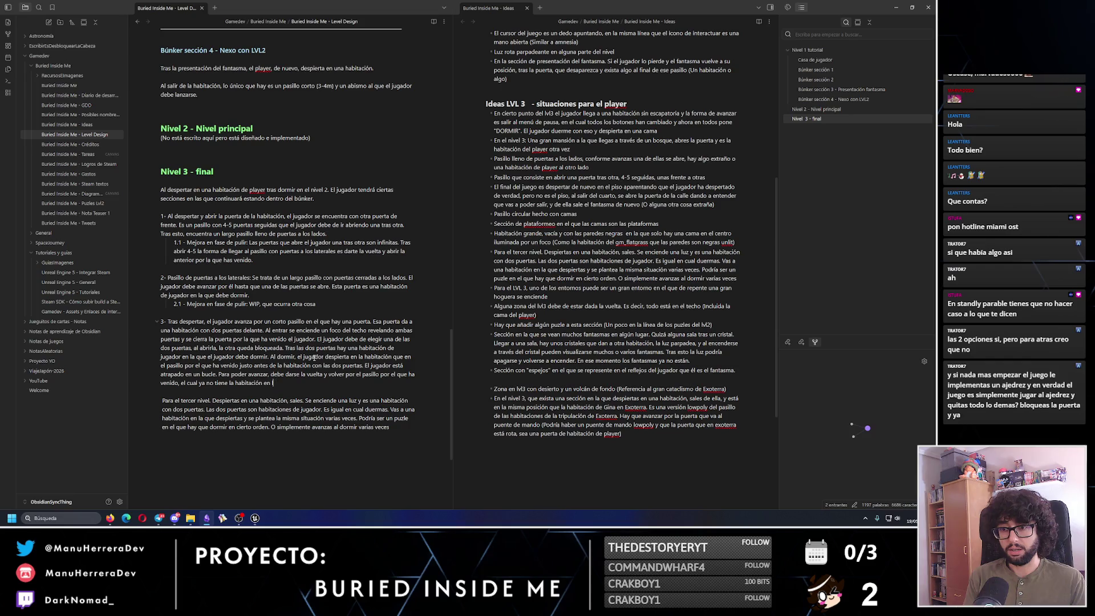
{"action": "type", "text": "p"}
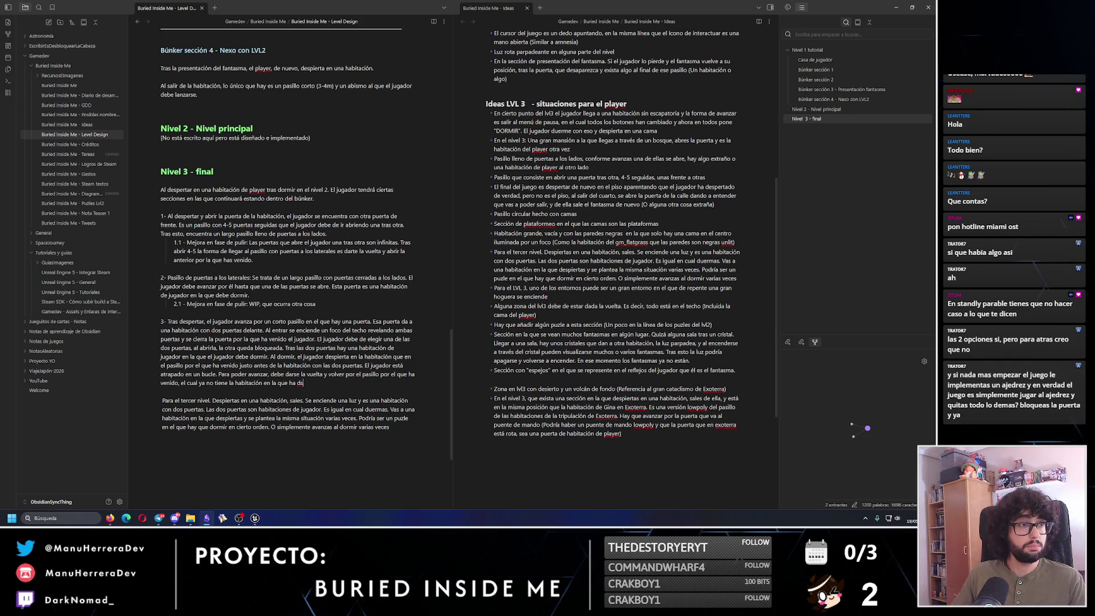
{"action": "type", "text": "s"}
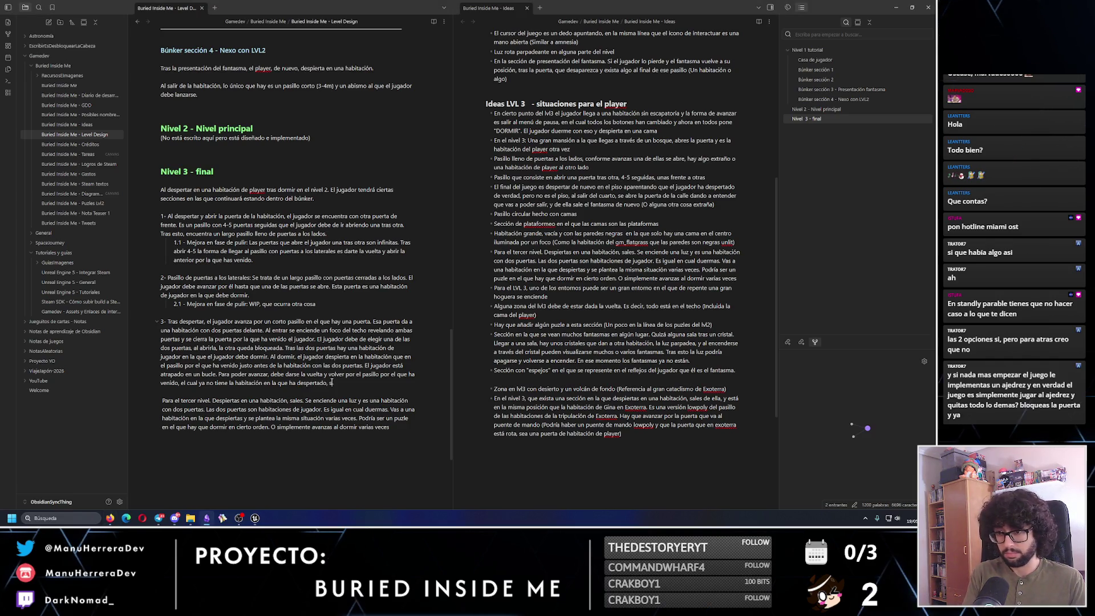
{"action": "type", "text": "pertado, y no, que el"}
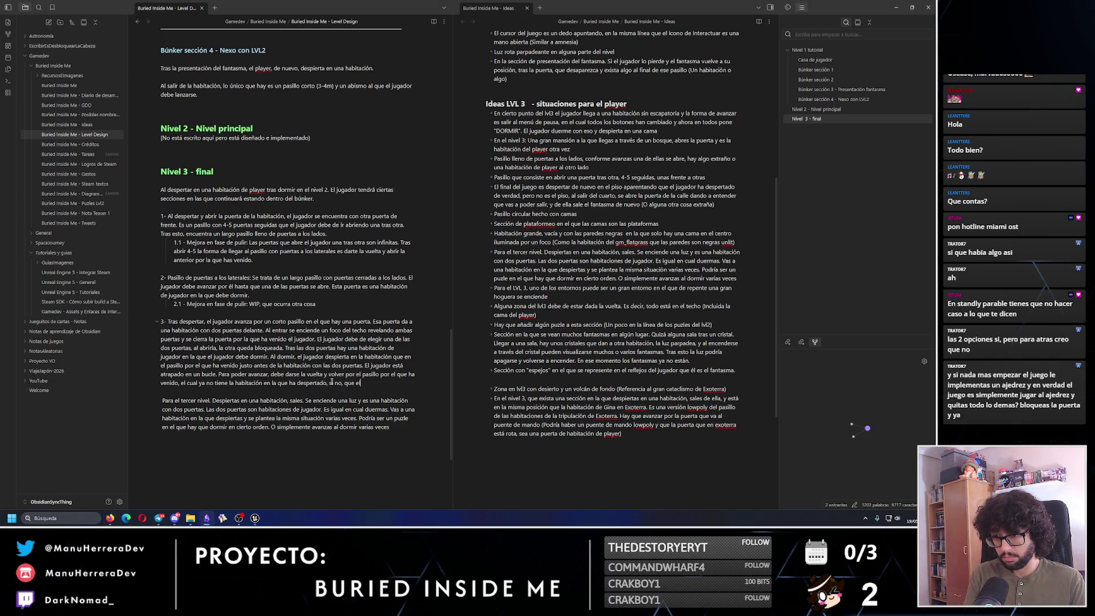
{"action": "type", "text": " cam"}
{"action": "key", "text": "BackSpace"}
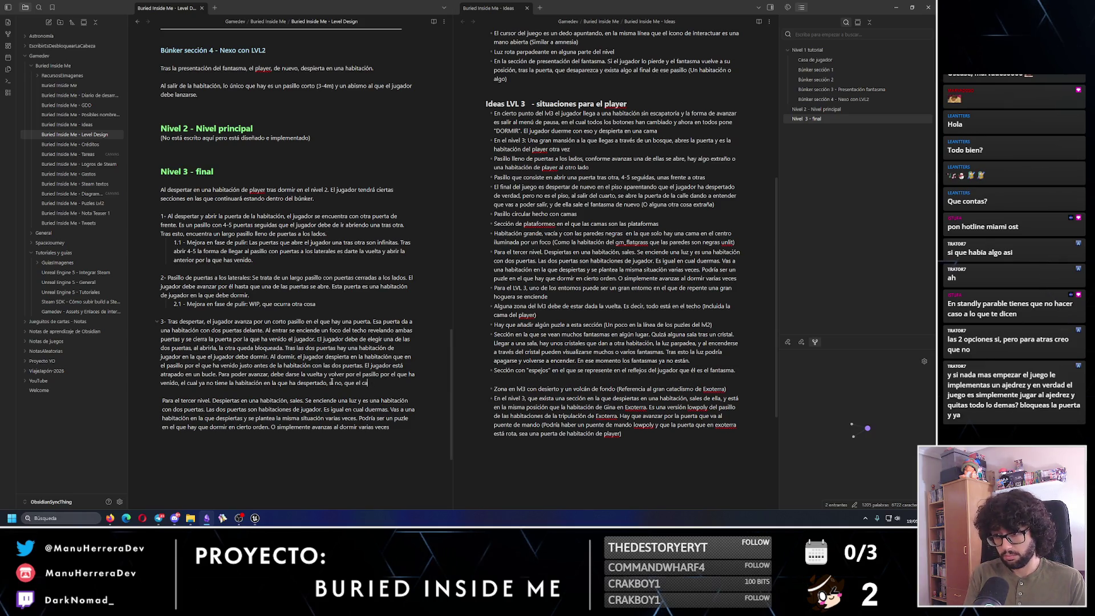
{"action": "type", "text": "silloora tiene otra salida que le haci caer de nuevo a la primera s"}
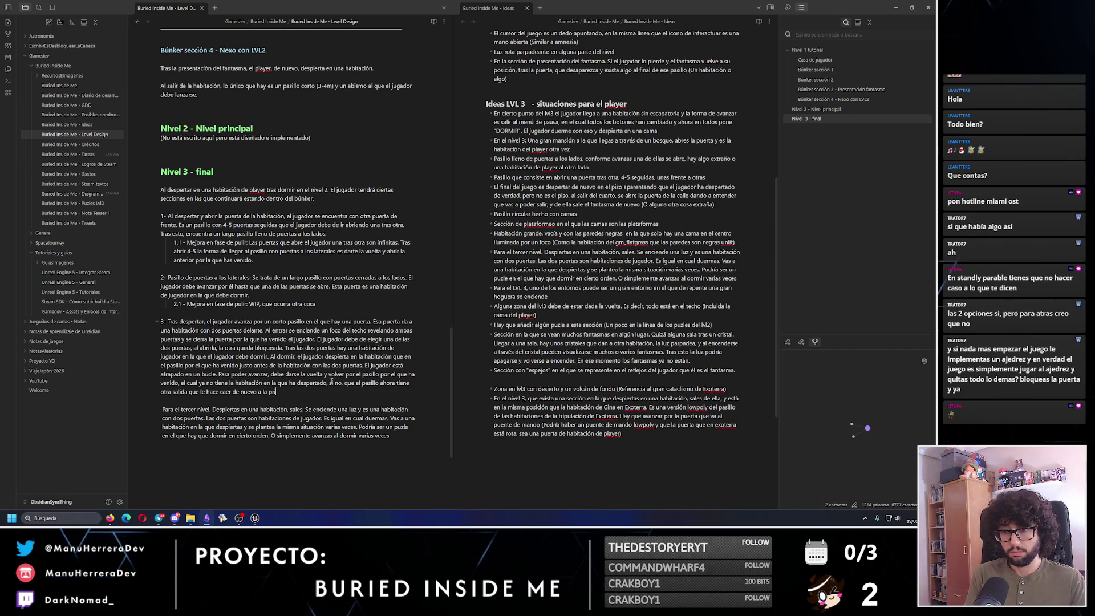
{"action": "type", "text": "ón."}
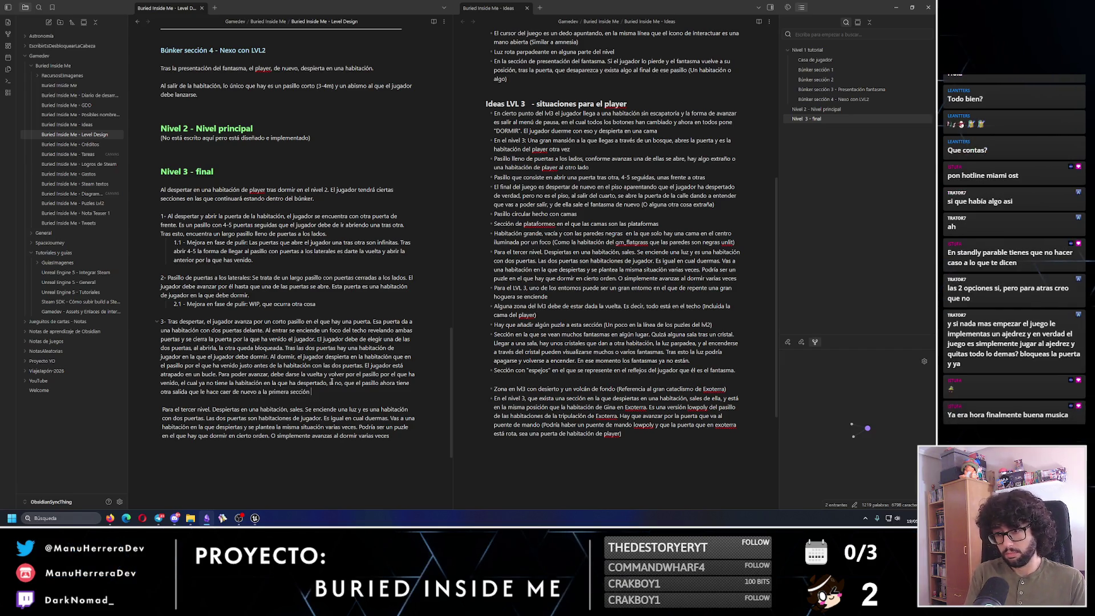
{"action": "type", "text": " nker del lvl1"}
{"action": "type", "text": "Como se repite d"}
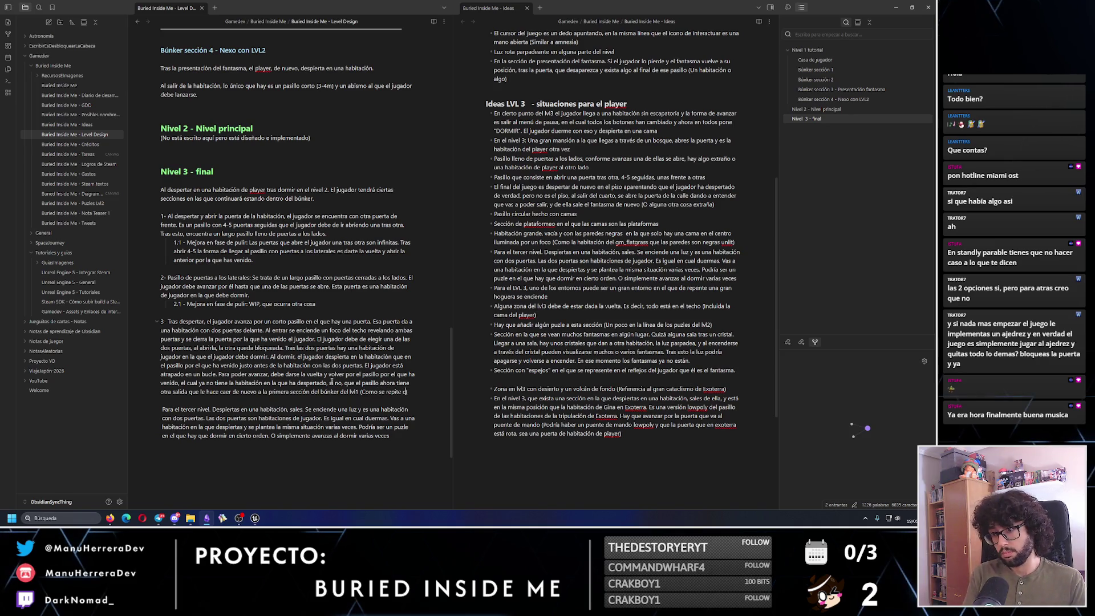
{"action": "type", "text": "uando el jugador se entra"}
Close point 3 with 'se con el enemigo por primera vez' and remove the leftover paragraph below.
{"action": "key", "text": "BackSpace"}
{"action": "key", "text": "BackSpace"}
{"action": "key", "text": "BackSpace"}
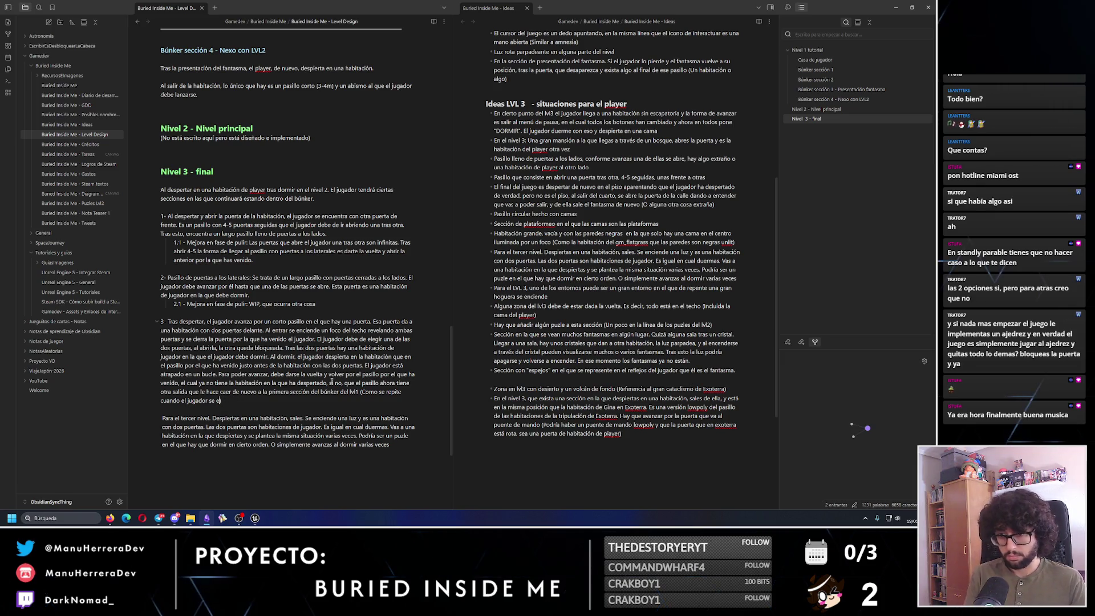
{"action": "key", "text": "BackSpace"}
{"action": "key", "text": "BackSpace"}
{"action": "key", "text": "BackSpace"}
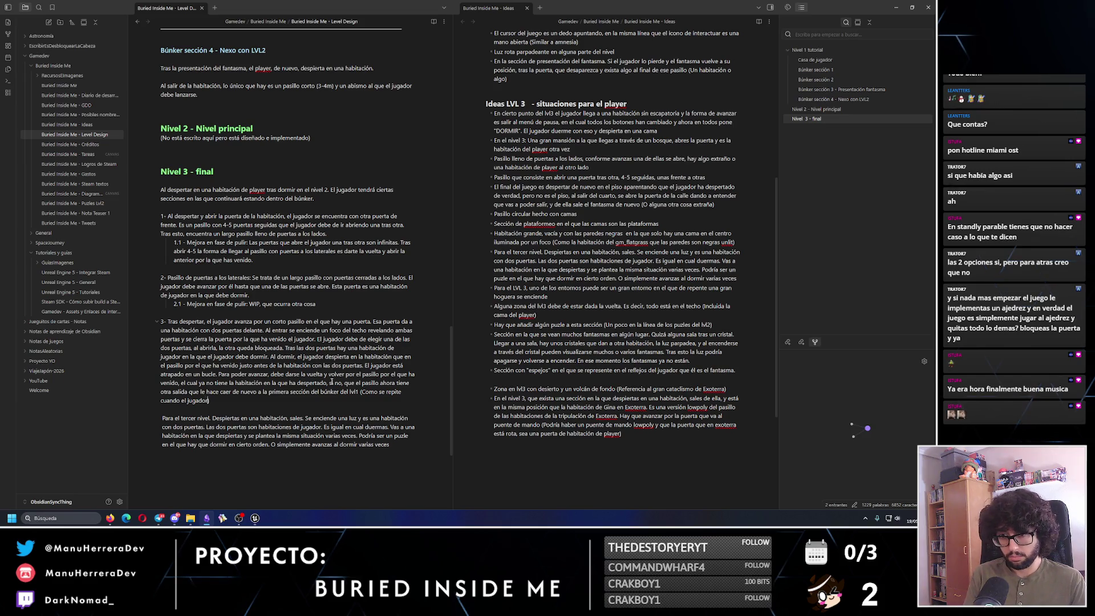
{"action": "type", "text": "tras encontrarse con el enemigo por p"}
{"action": "type", "text": " vez"}
{"action": "key", "text": "BackSpace"}
{"action": "key", "text": "BackSpace"}
{"action": "key", "text": "BackSpace"}
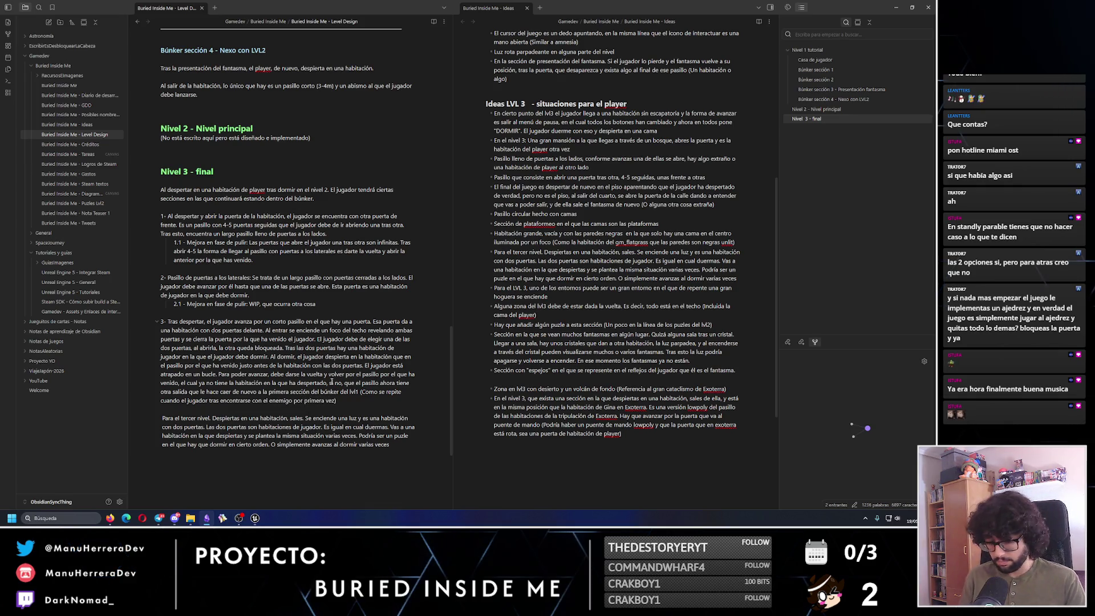
{"action": "mouse_move", "coordinate": [390, 444]}
{"action": "left_mouse_down"}
{"action": "mouse_move", "coordinate": [145, 431]}
{"action": "mouse_move", "coordinate": [161, 417]}
{"action": "left_mouse_up"}
{"action": "scroll", "coordinate": [245, 464], "scroll_direction": "down", "scroll_amount": 1}
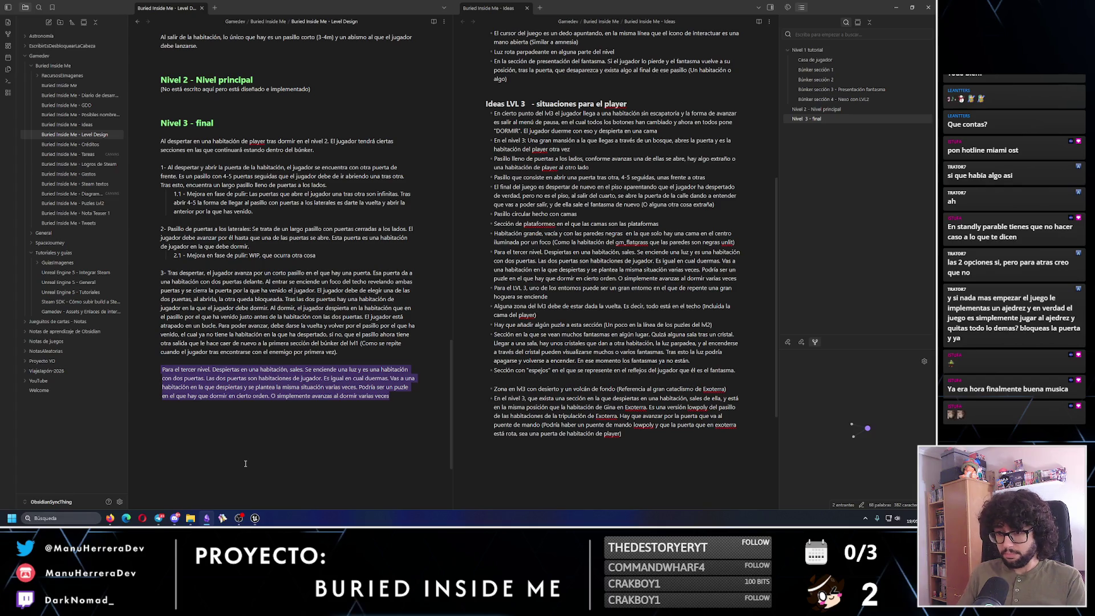
{"action": "key", "text": "BackSpace"}
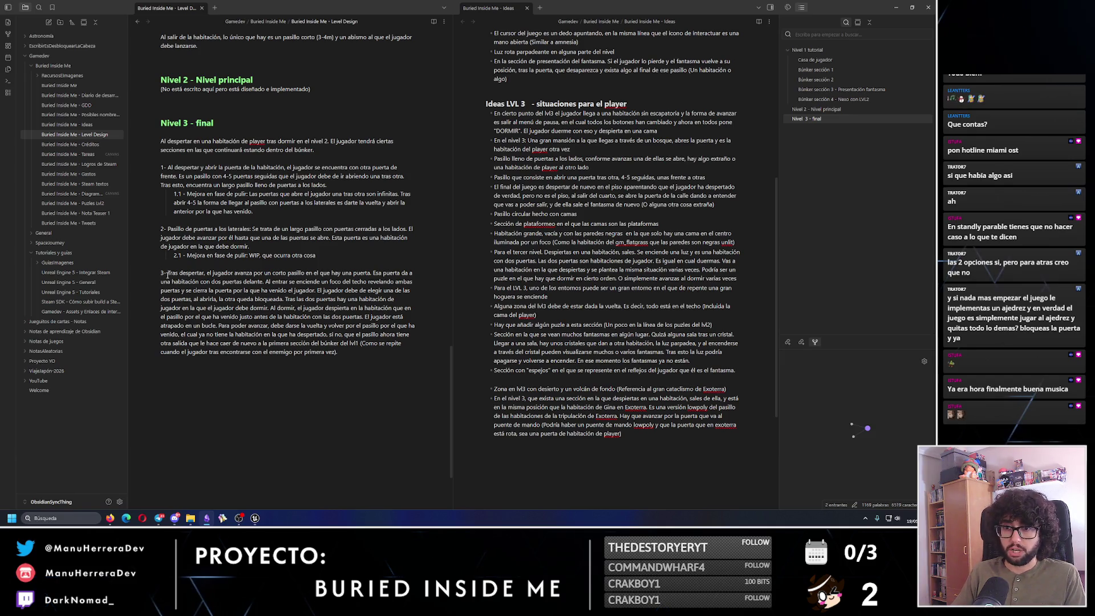
{"action": "left_click", "coordinate": [362, 346]}
{"action": "type", "text": "4-"}
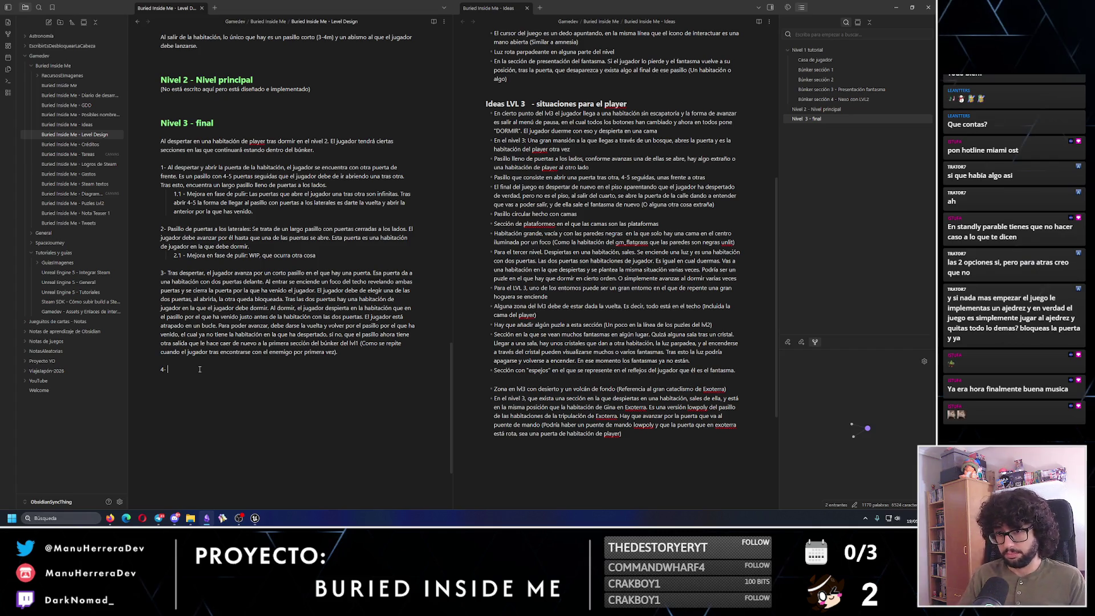
Write point 4: '4- Al caer de nuevo en la sección 1 del búnker…' reaching the exit-door room.
{"action": "left_click", "coordinate": [347, 353]}
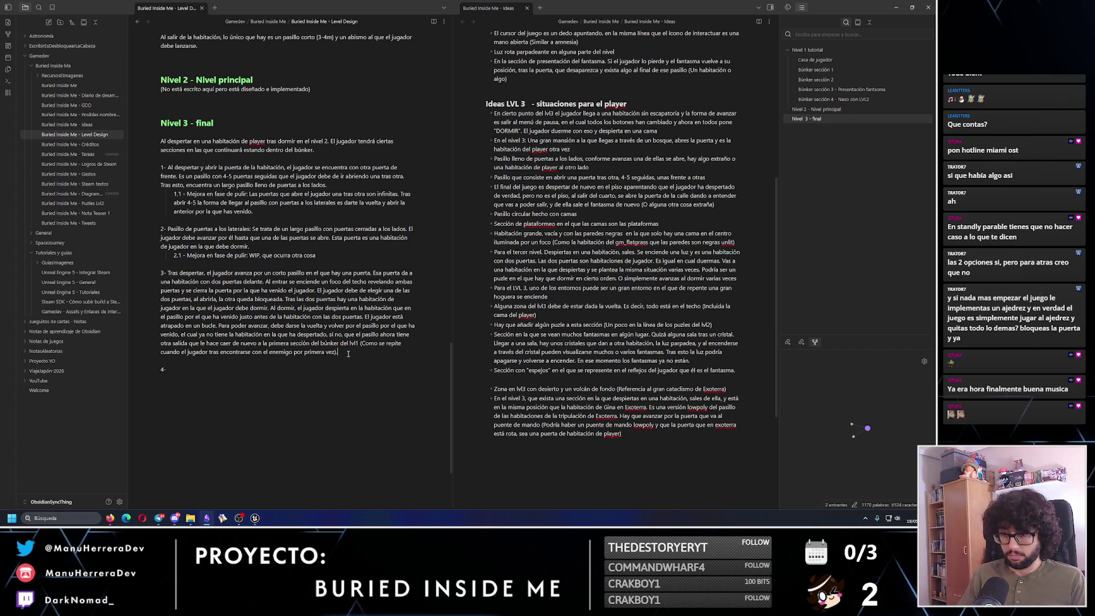
{"action": "type", "text": "Al ser por"}
{"action": "key", "text": "BackSpace"}
{"action": "key", "text": "BackSpace"}
{"action": "key", "text": "BackSpace"}
{"action": "type", "text": "Al caer de nuevo e"}
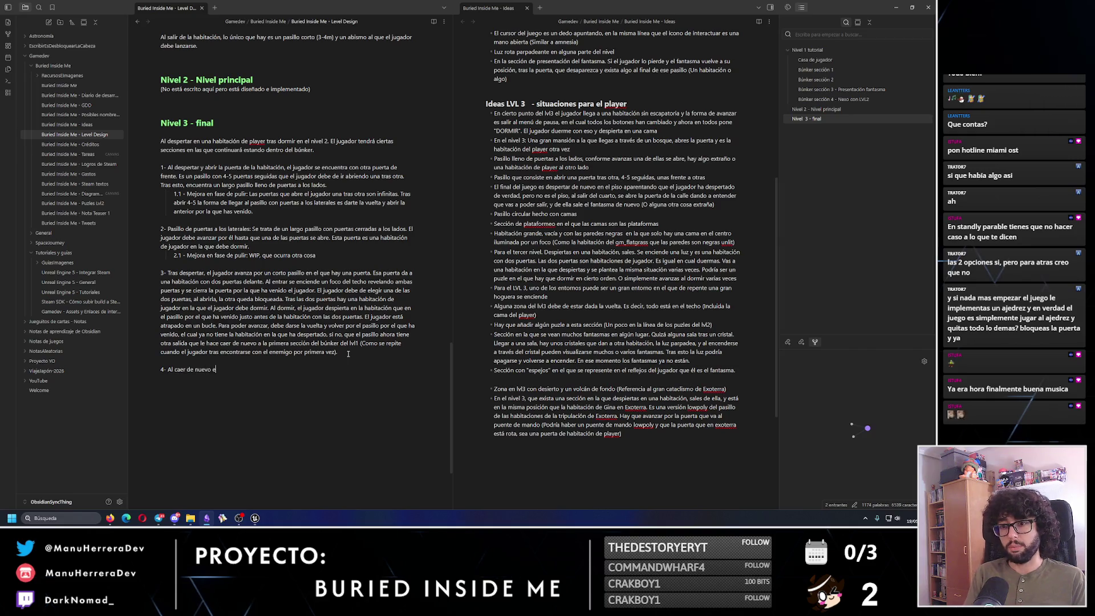
{"action": "type", "text": "ón 1 del n"}
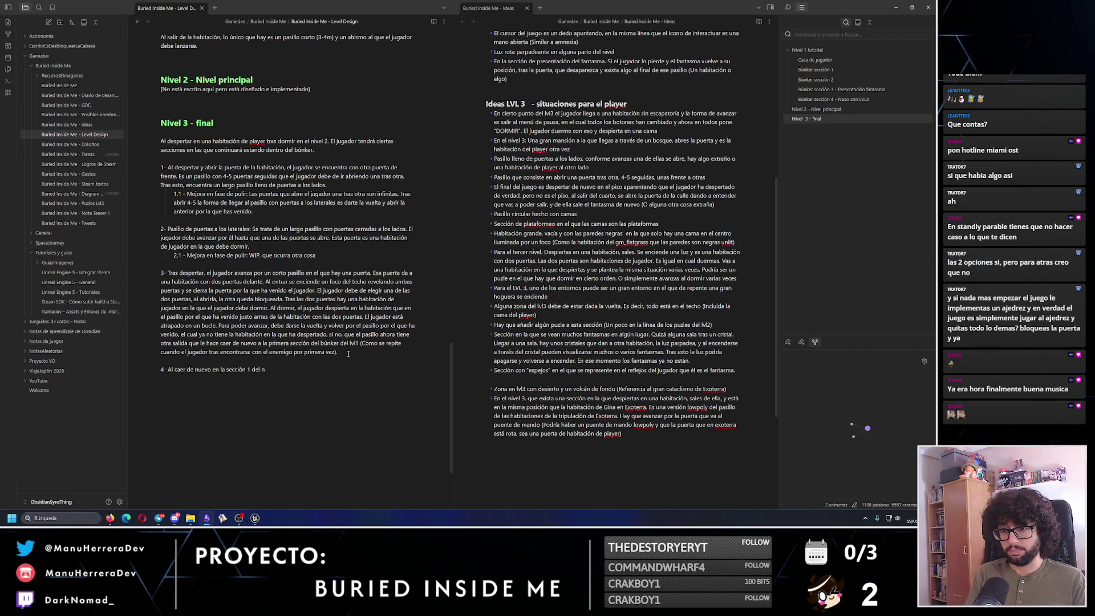
{"action": "key", "text": "BackSpace"}
{"action": "type", "text": "b"}
{"action": "key", "text": "BackSpace"}
{"action": "type", "text": "únker, el jugador llegar"}
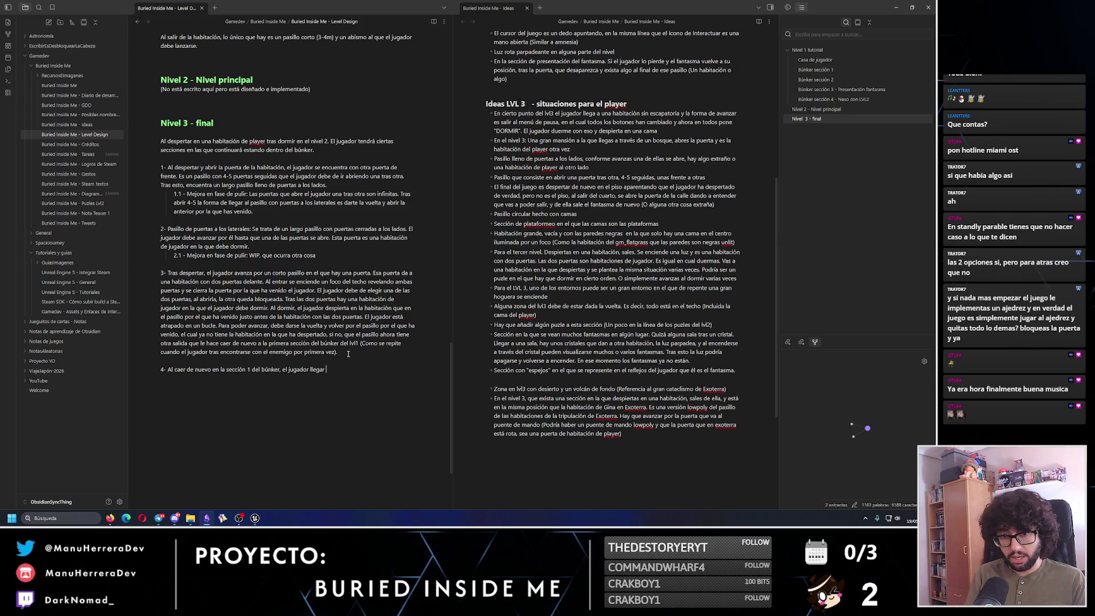
{"action": "type", "text": "llega de la misma forma que ya ha hecho otras veces a "}
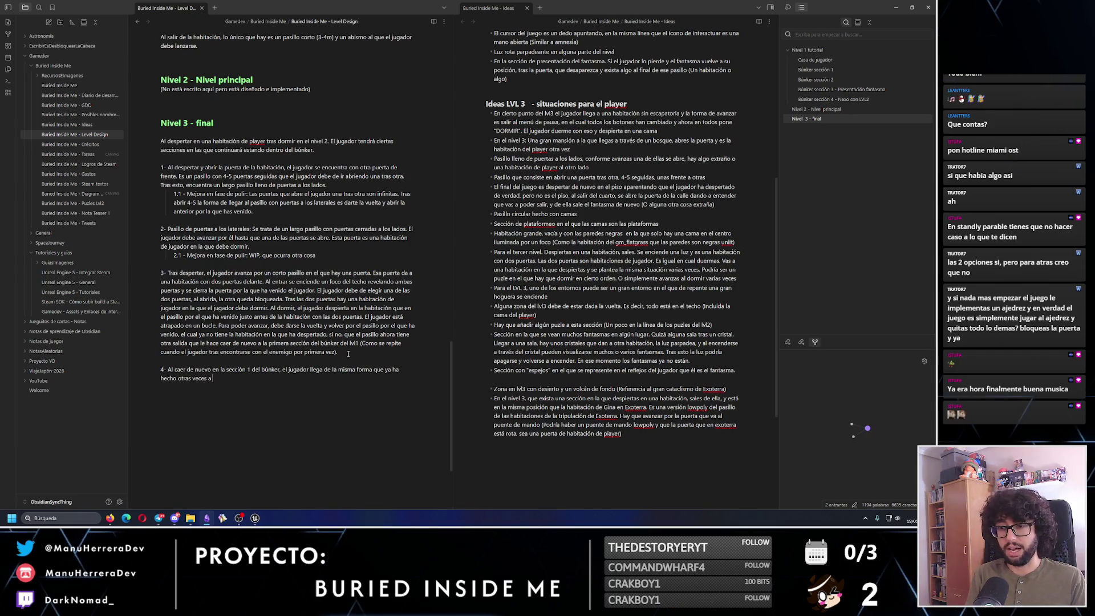
{"action": "type", "text": "la sala donde está la puerta de"}
{"action": "key", "text": "ctrl+BackSpace"}
{"action": "key", "text": "ctrl+BackSpace"}
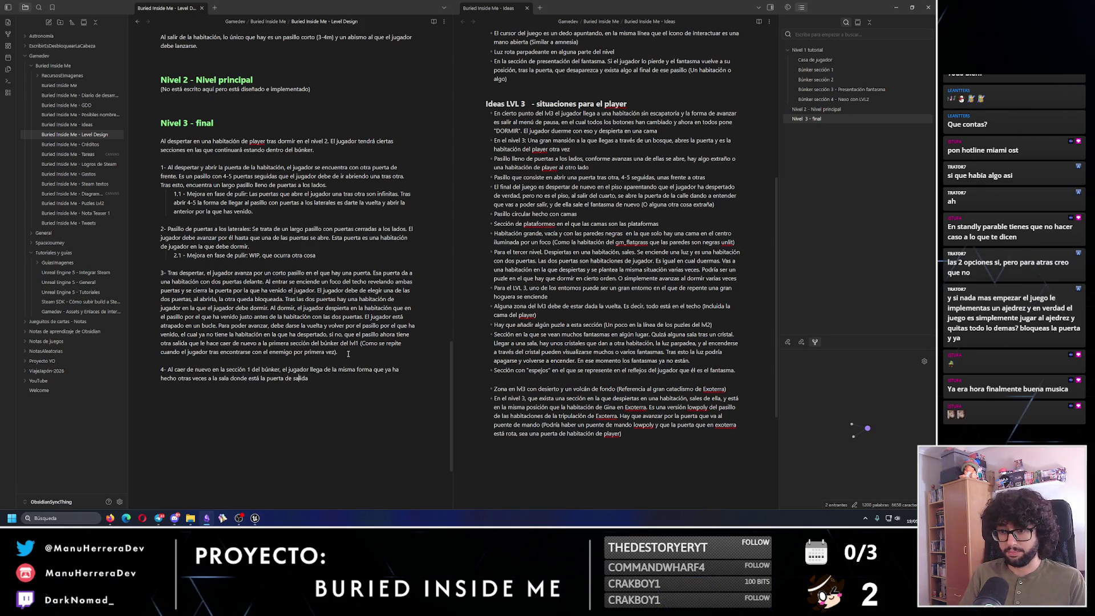
{"action": "type", "text": "primera "}
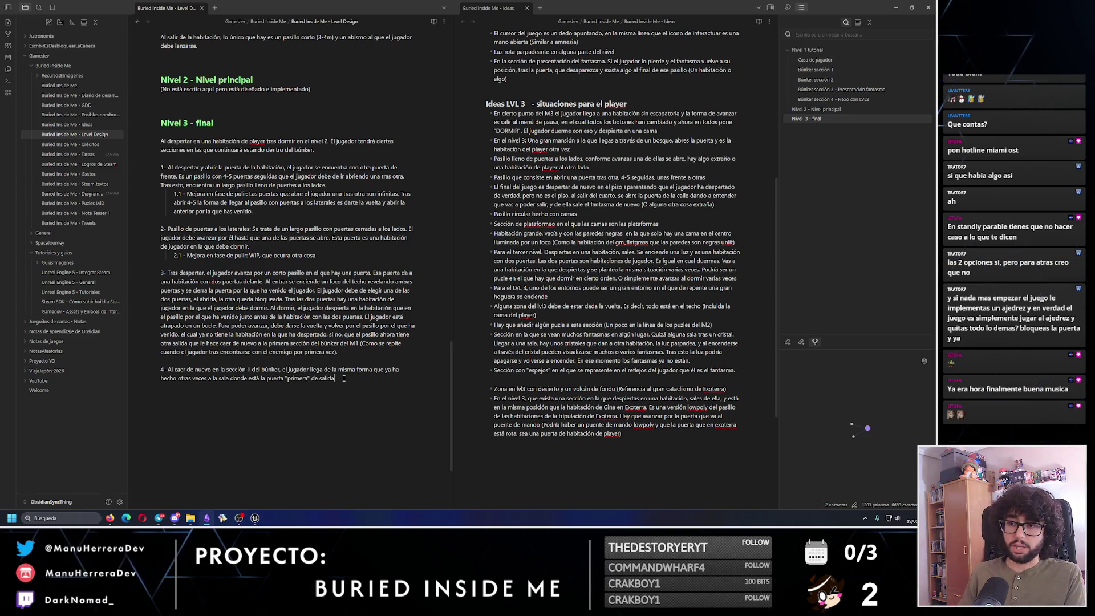
{"action": "type", "text": ". E"}
{"action": "type", "text": "n esta ocasión, tras"}
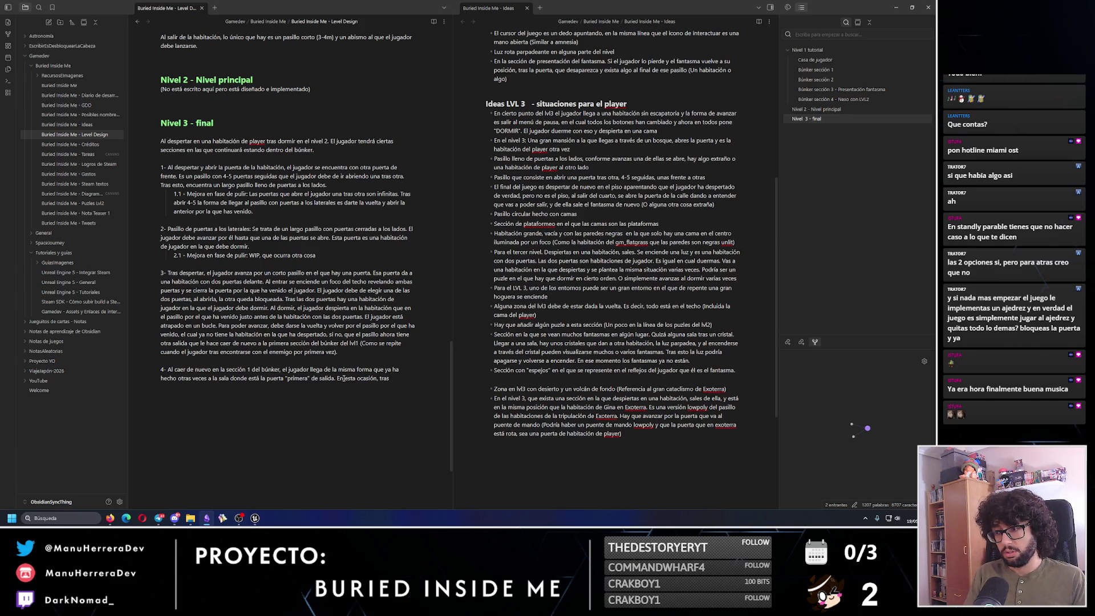
{"action": "type", "text": "la puerta"}
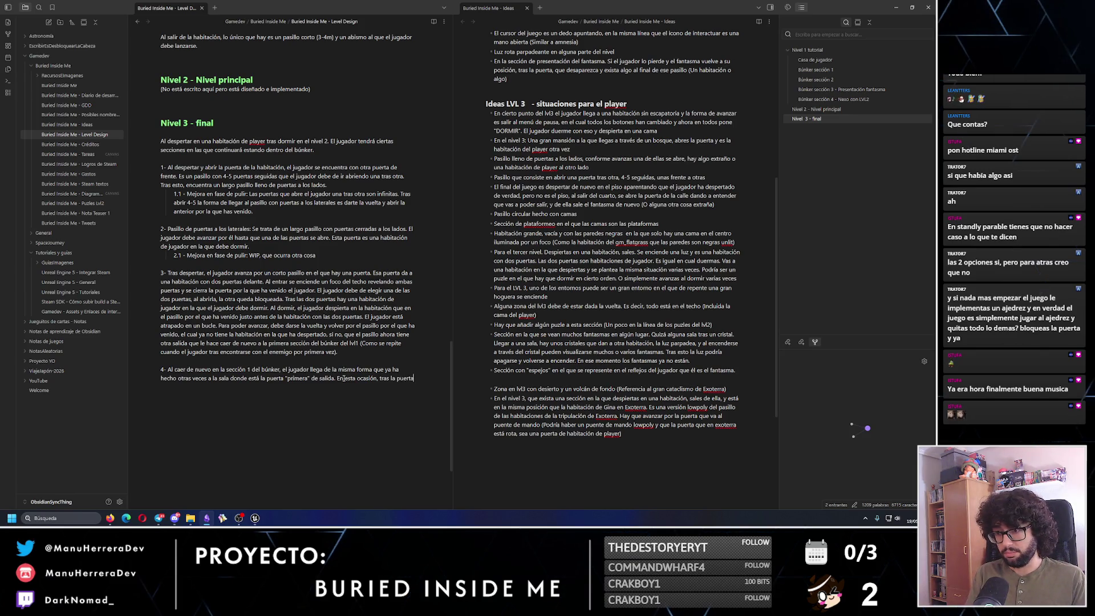
{"action": "type", "text": " que"}
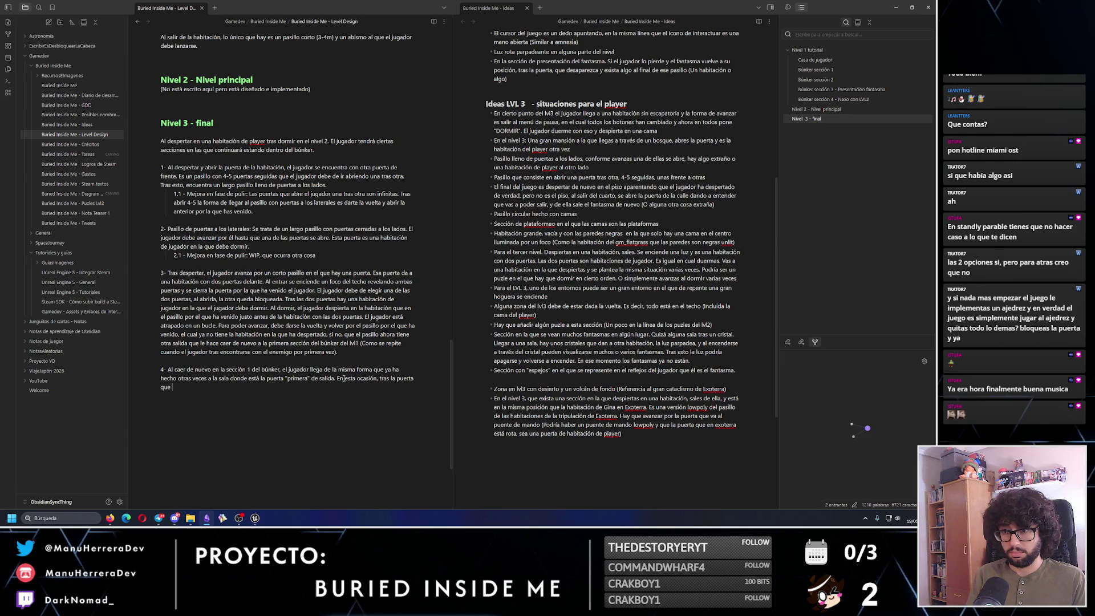
{"action": "key", "text": "BackSpace"}
{"action": "type", "text": "para avanzar hay..."}
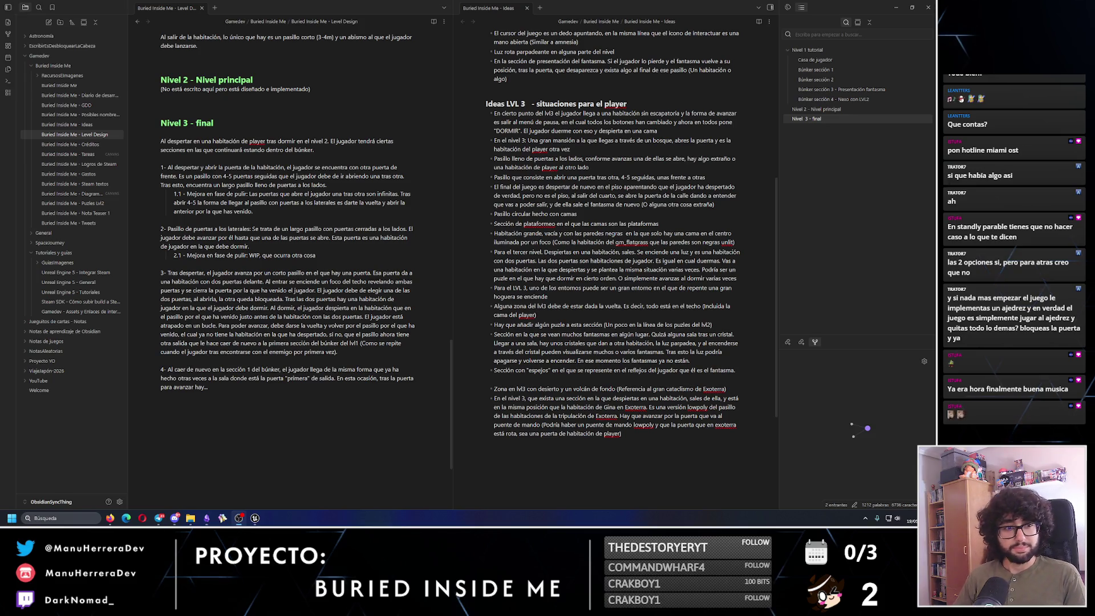
Switch over to the Unreal Engine editor.
{"action": "key", "text": "alt+Tab"}
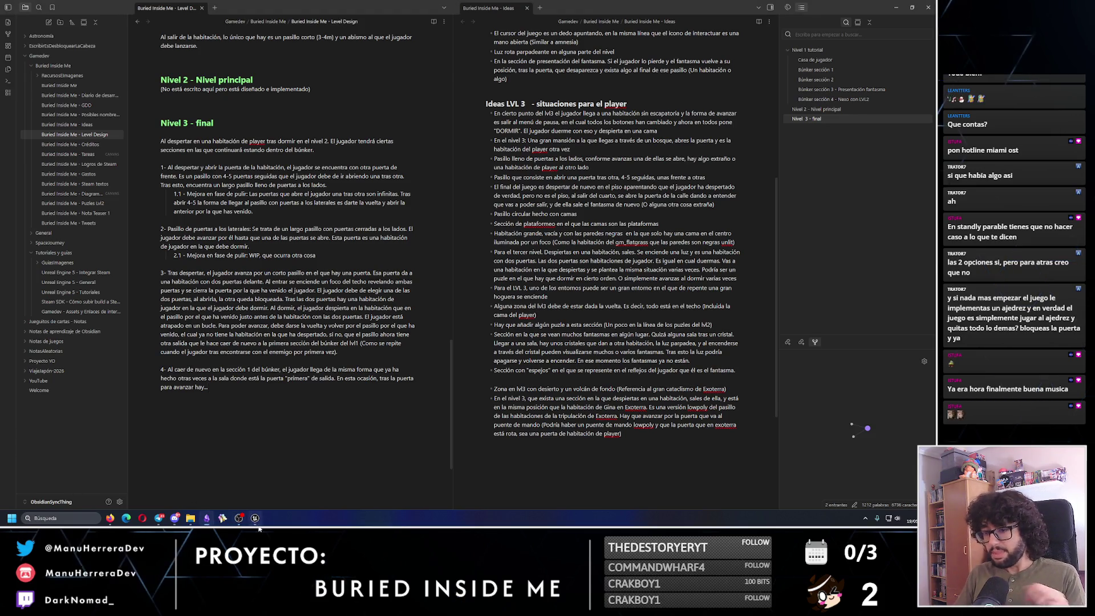
{"action": "key", "text": "alt+Tab"}
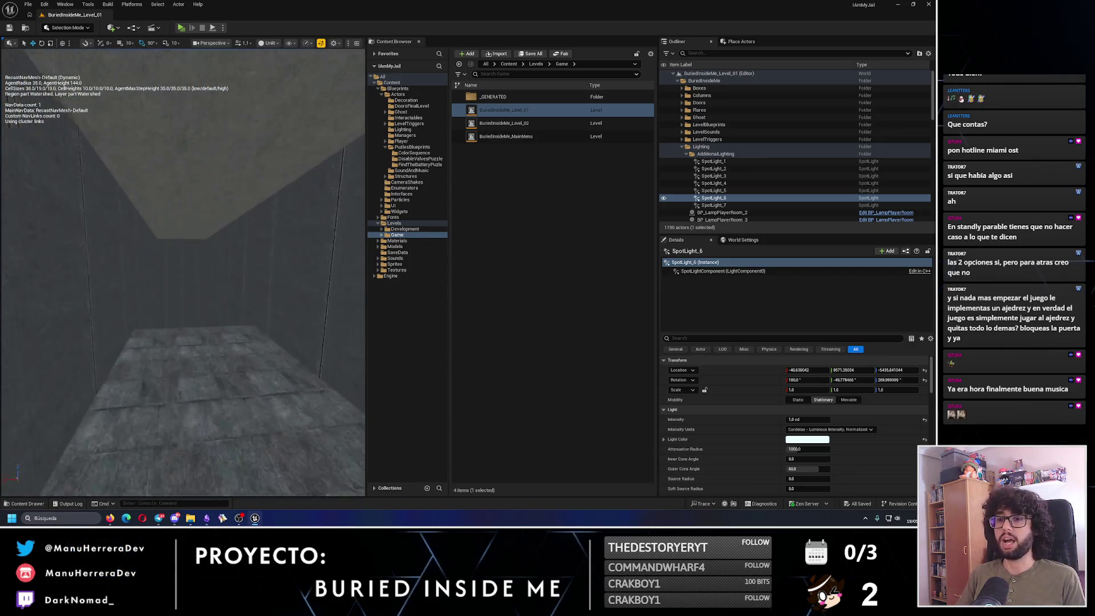
Focus on the selected spotlight and fly around to frame it and its light cone.
{"action": "key", "text": "f"}
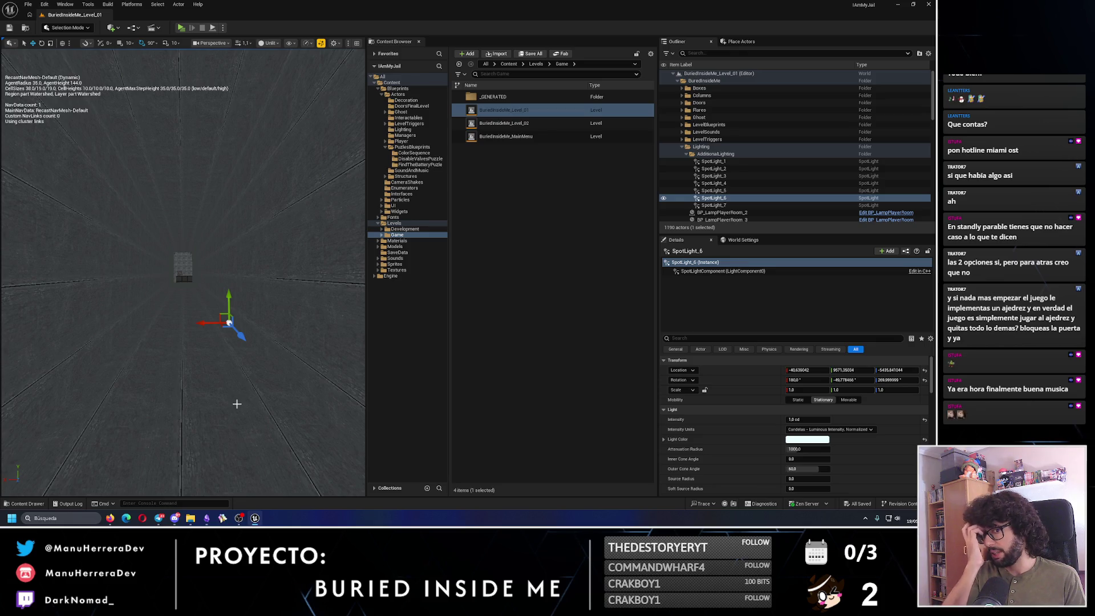
{"action": "left_click_drag", "start_coordinate": [237, 402], "coordinate": [238, 382]}
{"action": "scroll", "coordinate": [182, 272], "scroll_direction": "up", "scroll_amount": 2}
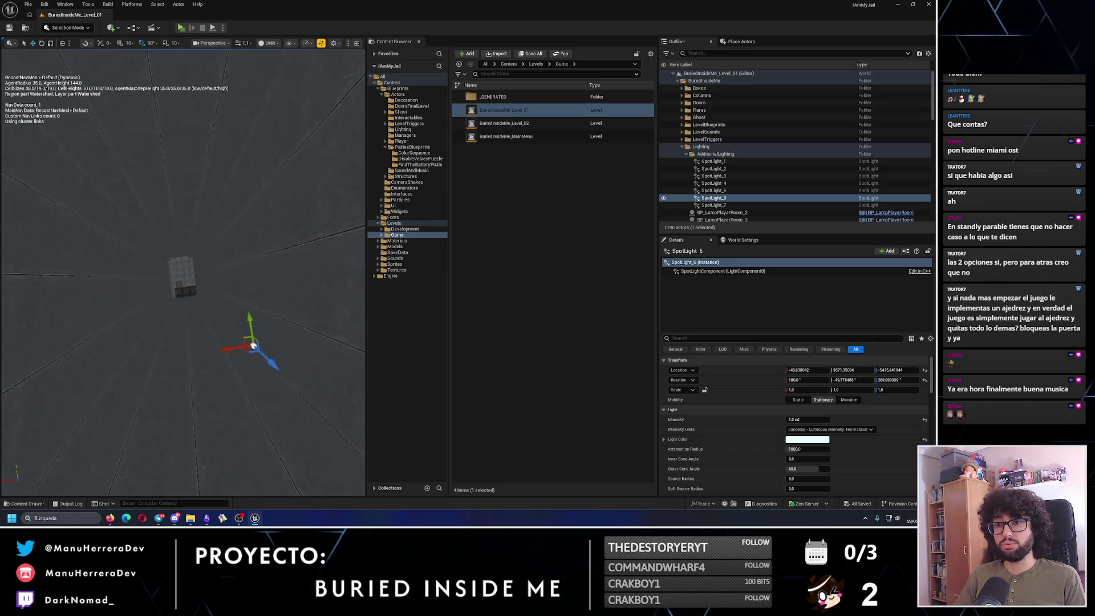
{"action": "scroll", "coordinate": [182, 271], "scroll_direction": "up", "scroll_amount": 2}
{"action": "scroll", "coordinate": [182, 272], "scroll_direction": "up", "scroll_amount": 3}
{"action": "scroll", "coordinate": [182, 272], "scroll_direction": "up", "scroll_amount": 3}
{"action": "left_click_drag", "start_coordinate": [182, 272], "coordinate": [182, 257]}
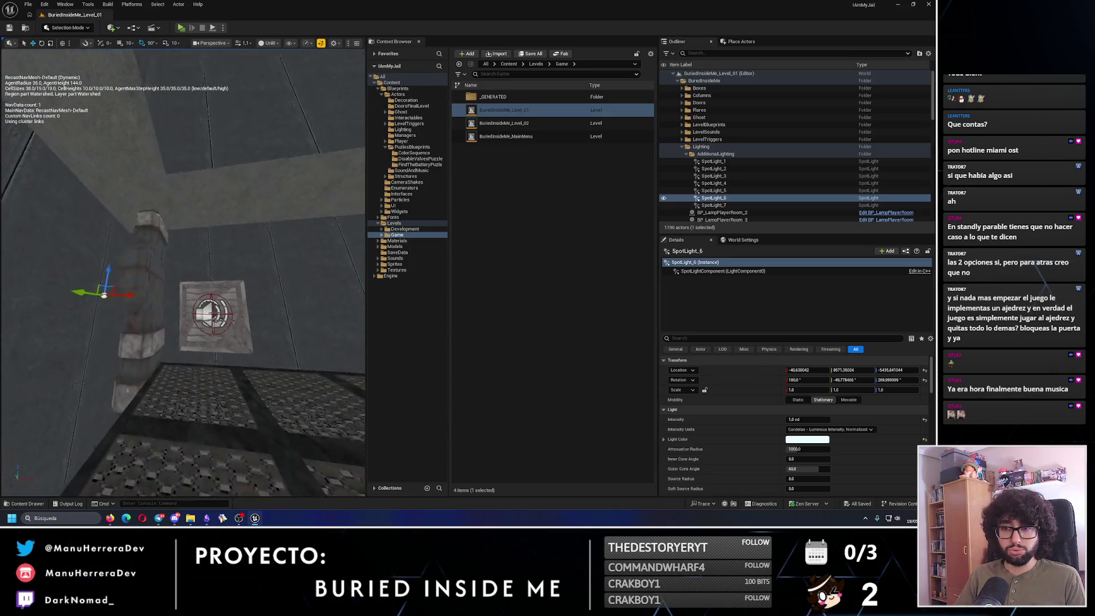
{"action": "mouse_move", "coordinate": [182, 256]}
{"action": "left_mouse_down"}
{"action": "mouse_move", "coordinate": [248, 283]}
{"action": "mouse_move", "coordinate": [205, 256]}
{"action": "mouse_move", "coordinate": [64, 266]}
{"action": "left_mouse_up"}
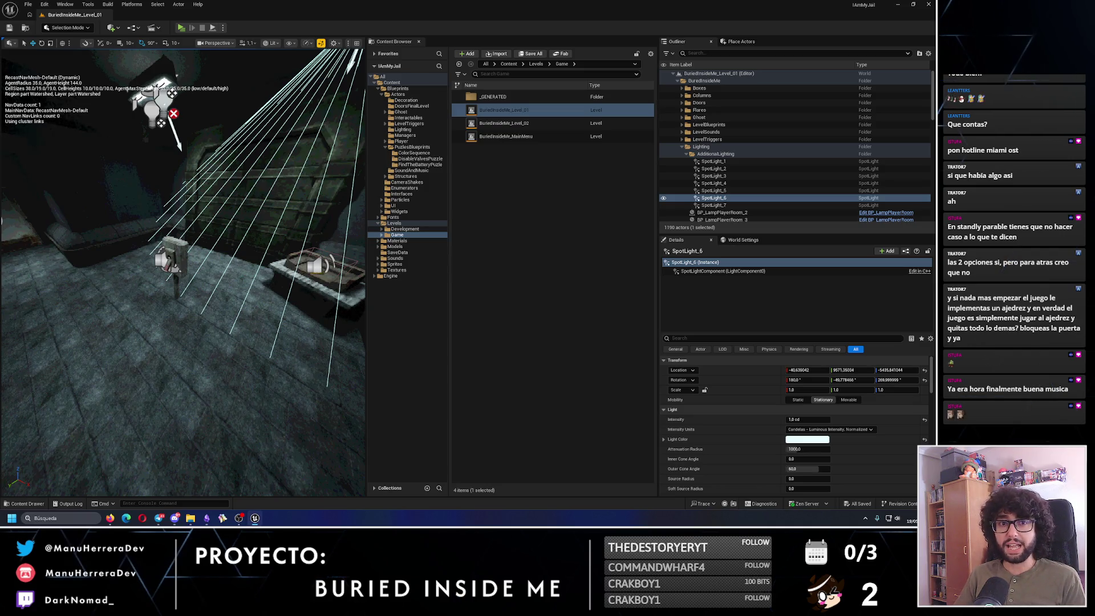
{"action": "mouse_move", "coordinate": [64, 266]}
{"action": "left_mouse_down"}
{"action": "mouse_move", "coordinate": [239, 266]}
{"action": "mouse_move", "coordinate": [222, 282]}
{"action": "mouse_move", "coordinate": [300, 254]}
{"action": "left_mouse_up"}
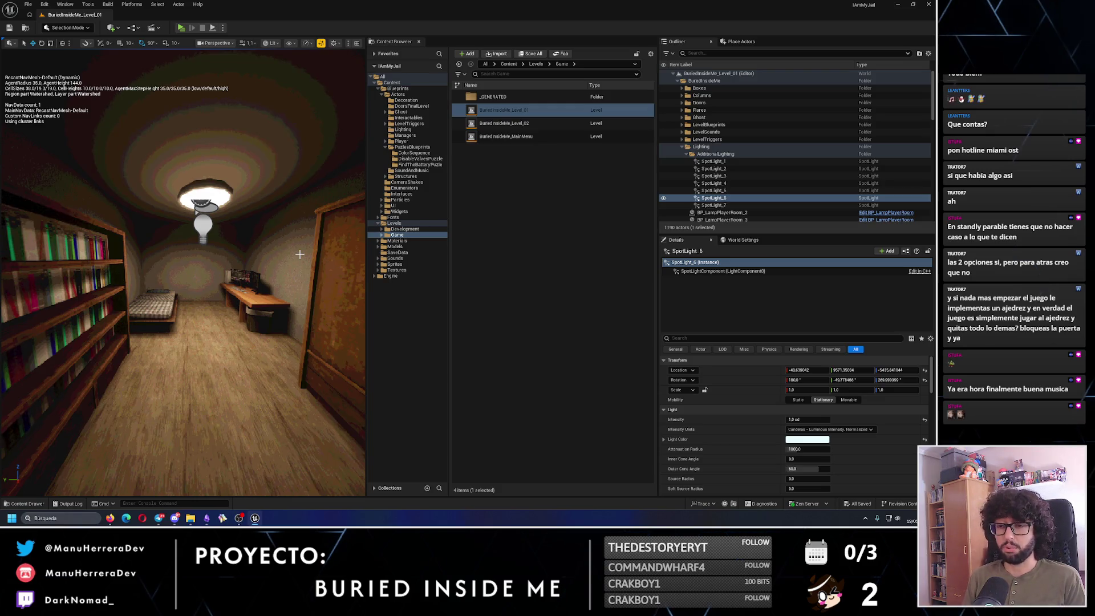
Fly through the corridor and bookshelf room toward the door and bench.
{"action": "mouse_move", "coordinate": [299, 253]}
{"action": "left_mouse_down"}
{"action": "mouse_move", "coordinate": [231, 257]}
{"action": "mouse_move", "coordinate": [225, 269]}
{"action": "left_mouse_up"}
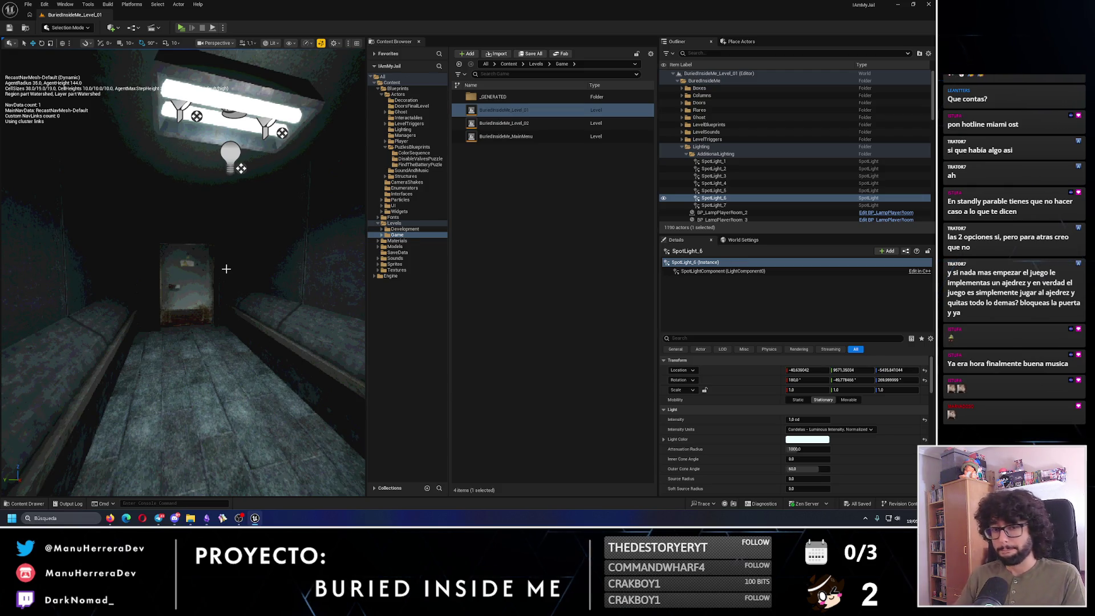
{"action": "left_click_drag", "start_coordinate": [225, 269], "coordinate": [255, 264]}
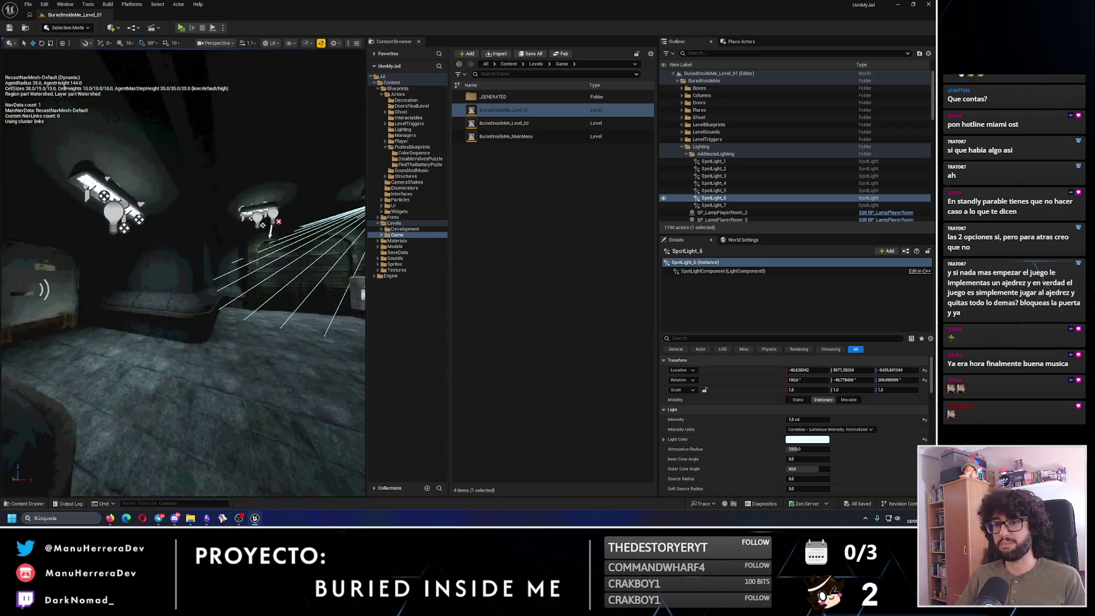
{"action": "left_click_drag", "start_coordinate": [164, 336], "coordinate": [164, 337]}
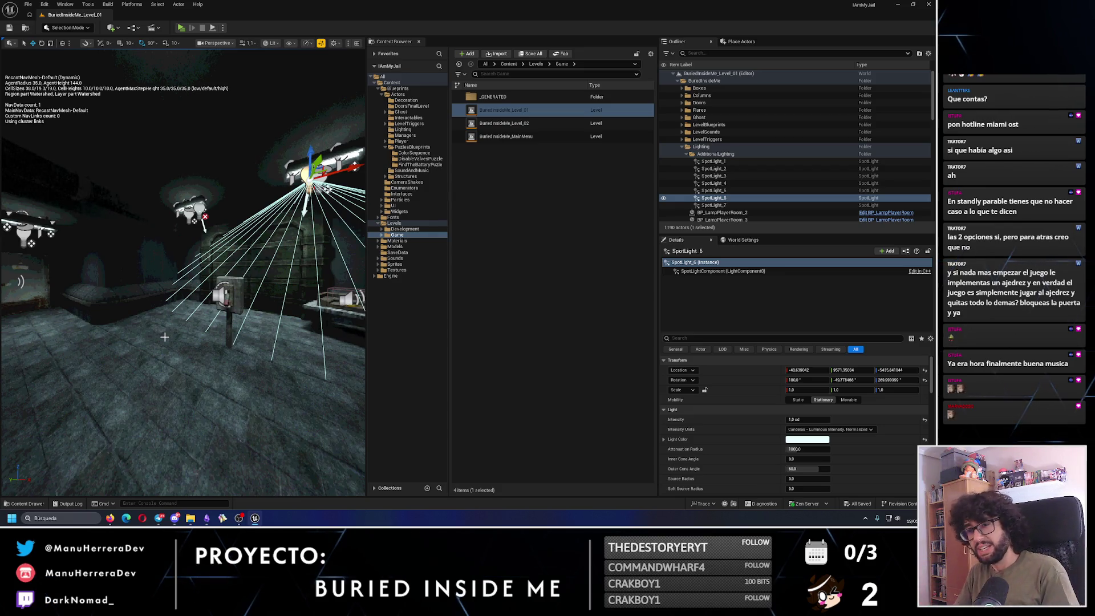
{"action": "left_click_drag", "start_coordinate": [156, 354], "coordinate": [155, 352]}
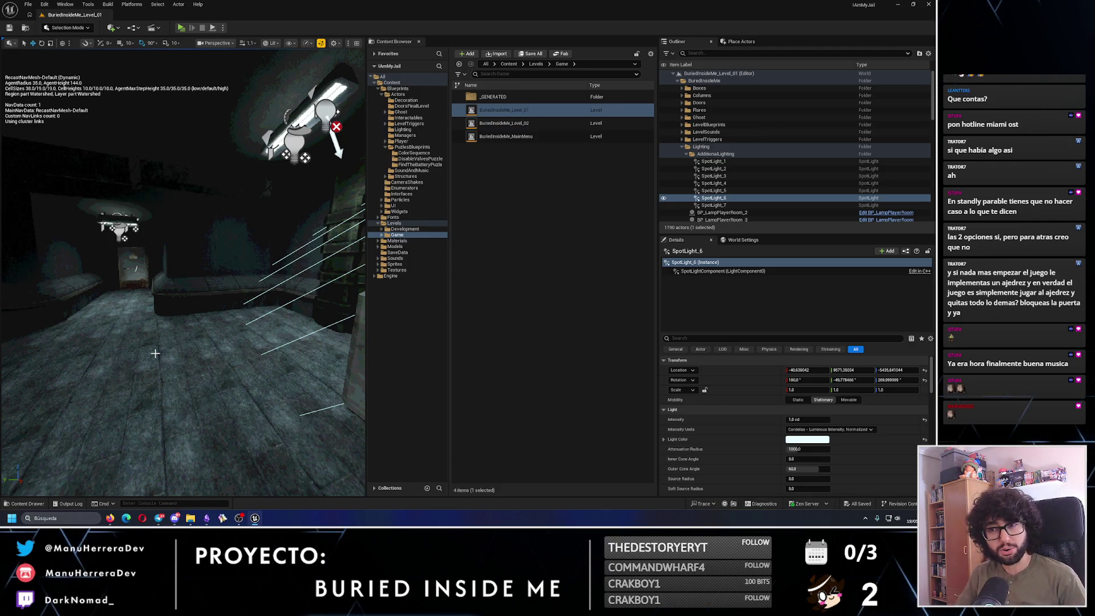
{"action": "mouse_move", "coordinate": [155, 353]}
{"action": "left_mouse_down"}
{"action": "mouse_move", "coordinate": [146, 326]}
{"action": "mouse_move", "coordinate": [167, 352]}
{"action": "left_mouse_up"}
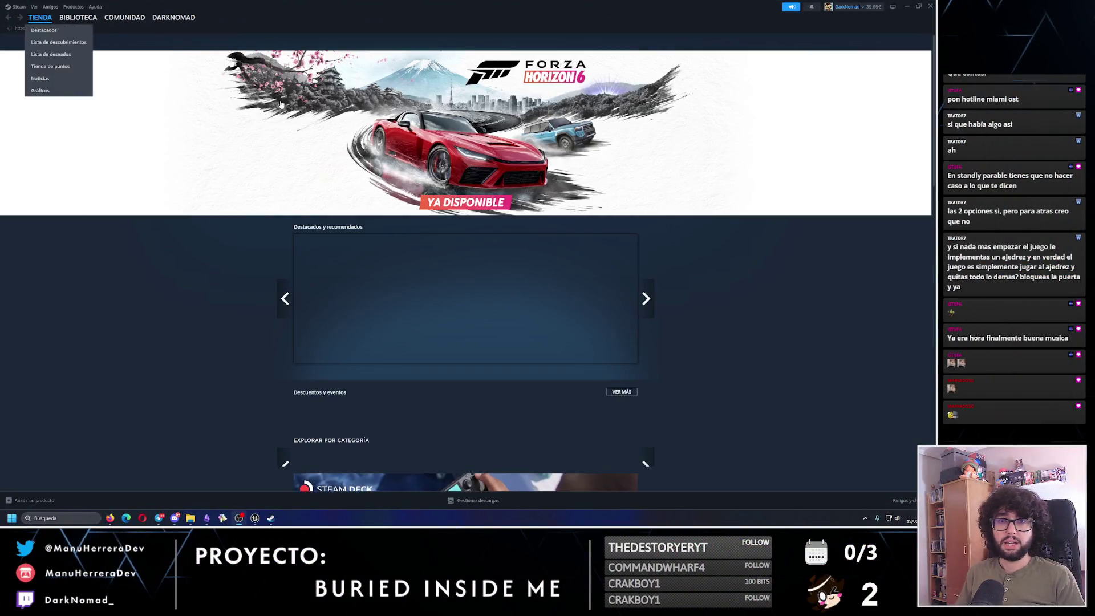
View the Forza Horizon 6 product page and pause its trailer.
{"action": "left_click", "coordinate": [645, 99]}
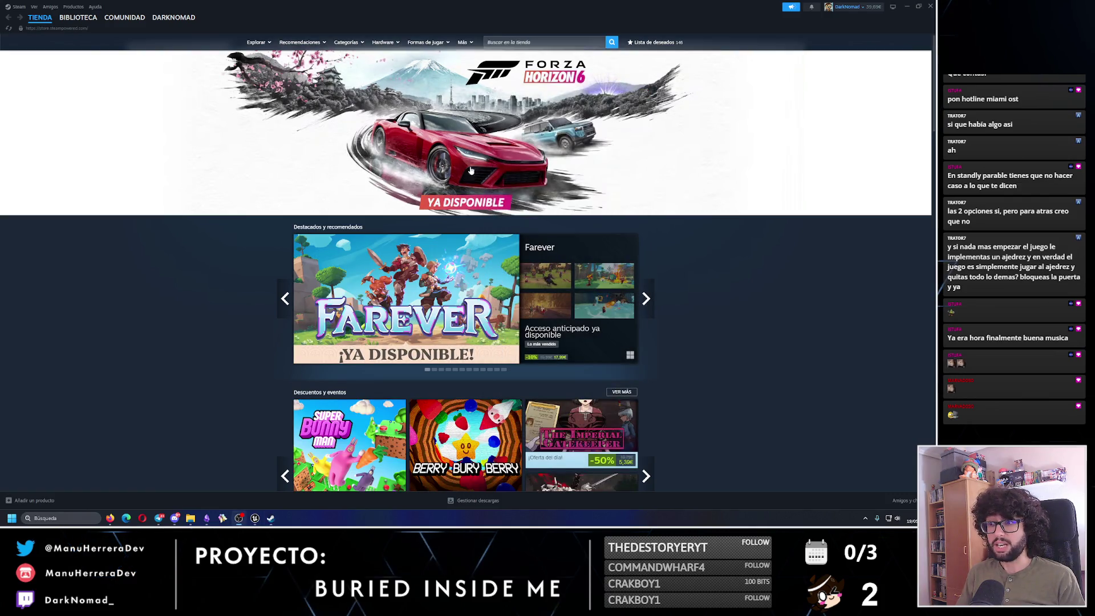
{"action": "left_click", "coordinate": [559, 152]}
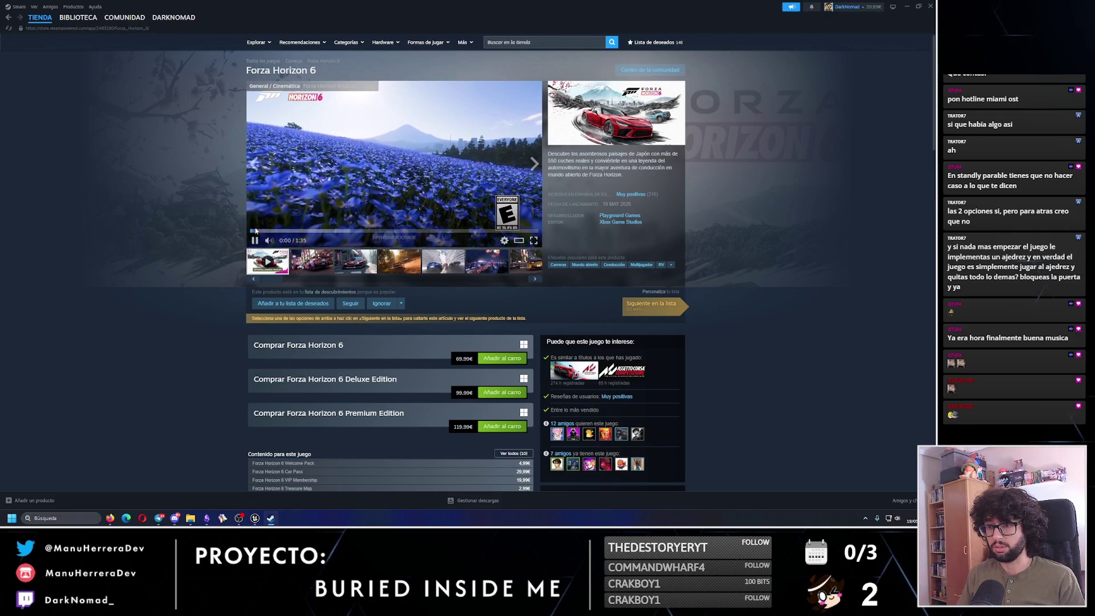
{"action": "left_click", "coordinate": [255, 240]}
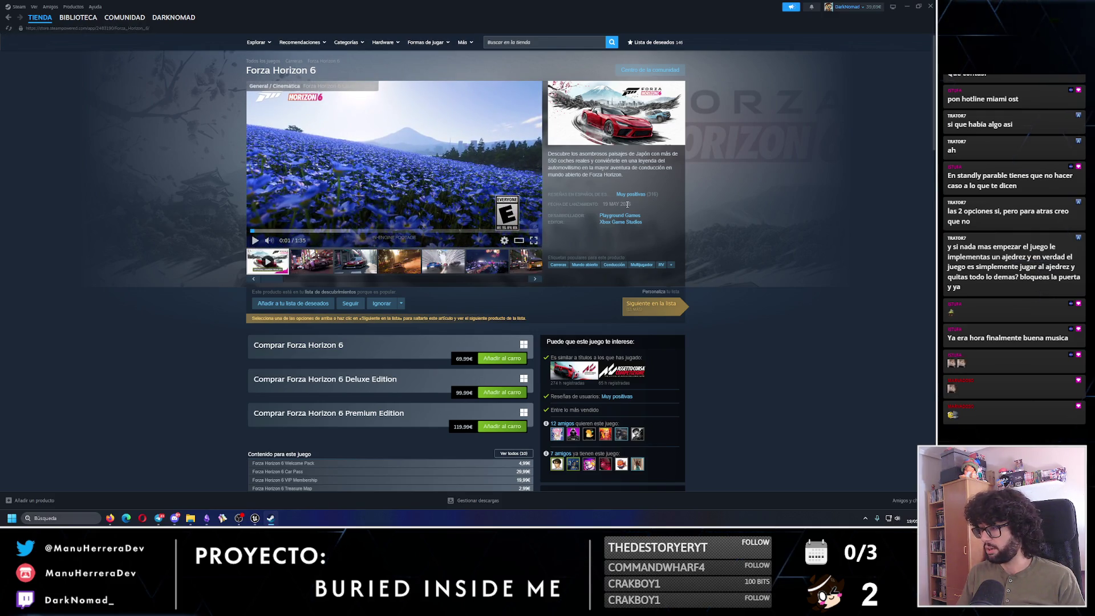
Search 'hotline miami' in the store and open the Hotline Miami page.
{"action": "left_click", "coordinate": [566, 42]}
{"action": "type", "text": "N"}
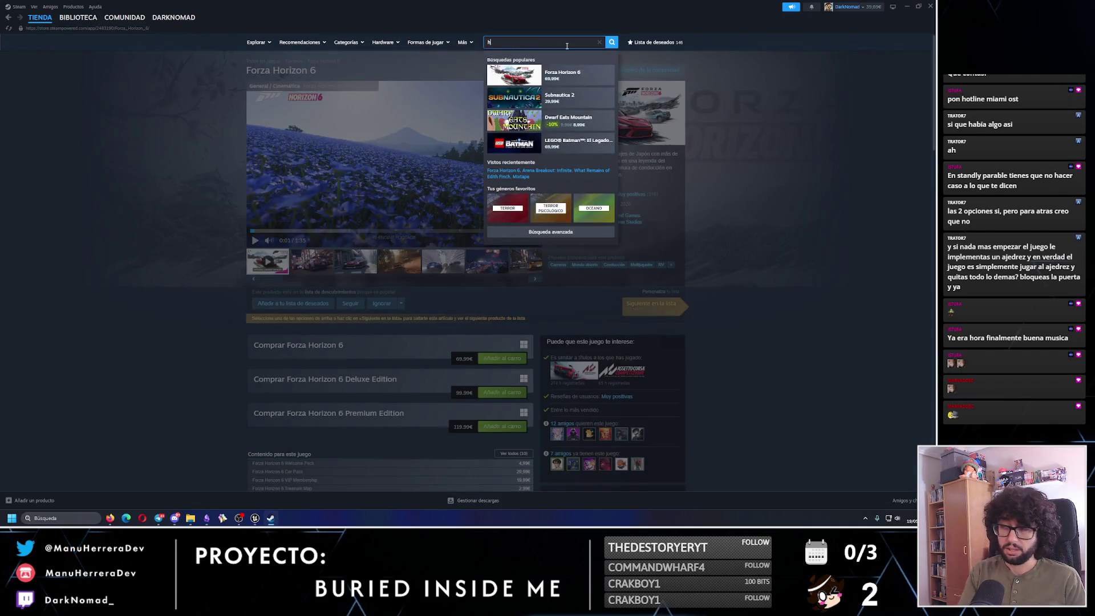
{"action": "type", "text": "ine miami"}
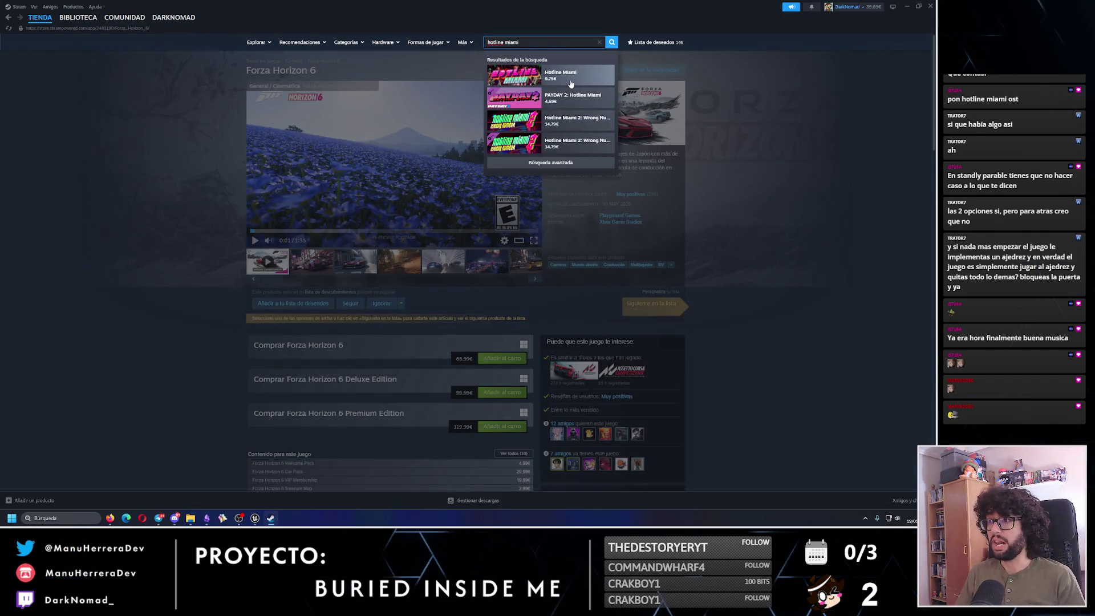
{"action": "left_click", "coordinate": [569, 83]}
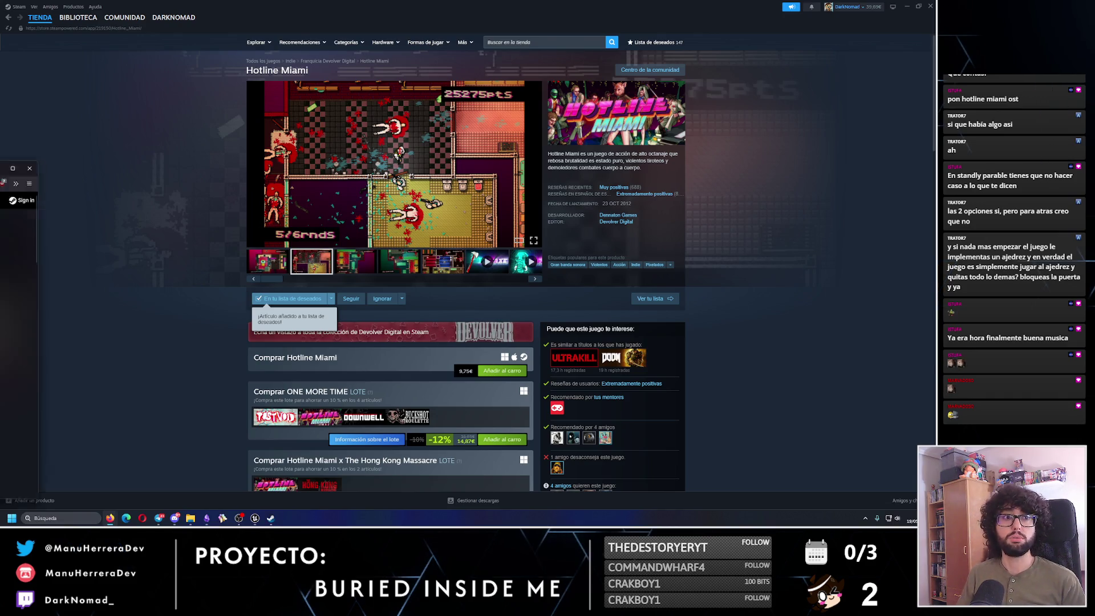
{"action": "key", "text": "alt+Tab"}
Check Hotline Miami's lowest Euro price on SteamDB, then return to its Steam store page.
{"action": "left_click_drag", "start_coordinate": [631, 292], "coordinate": [603, 288]}
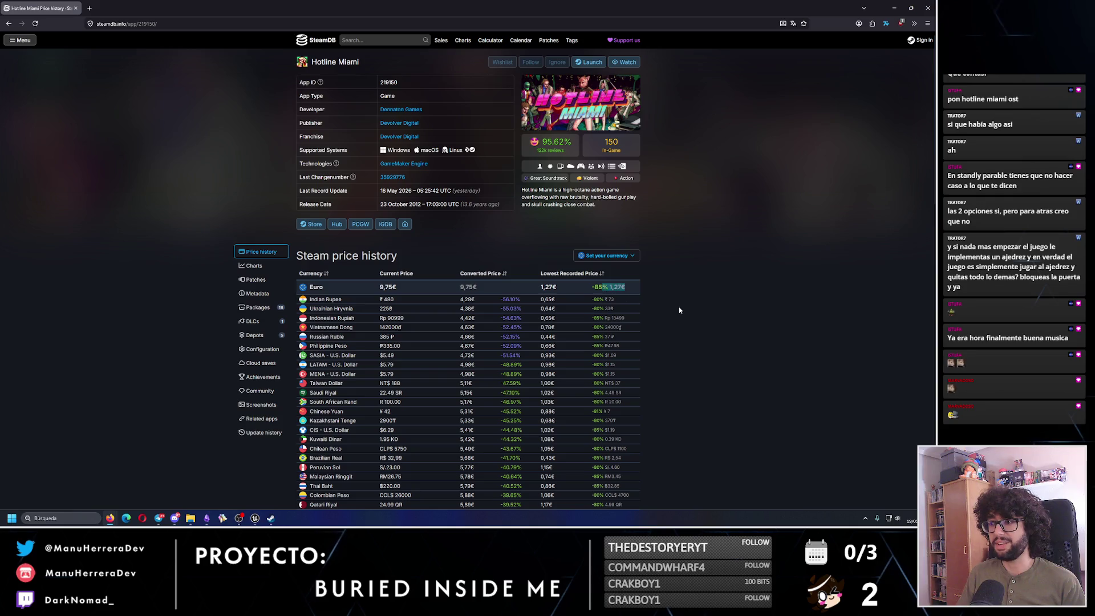
{"action": "scroll", "coordinate": [643, 318], "scroll_direction": "down", "scroll_amount": 5}
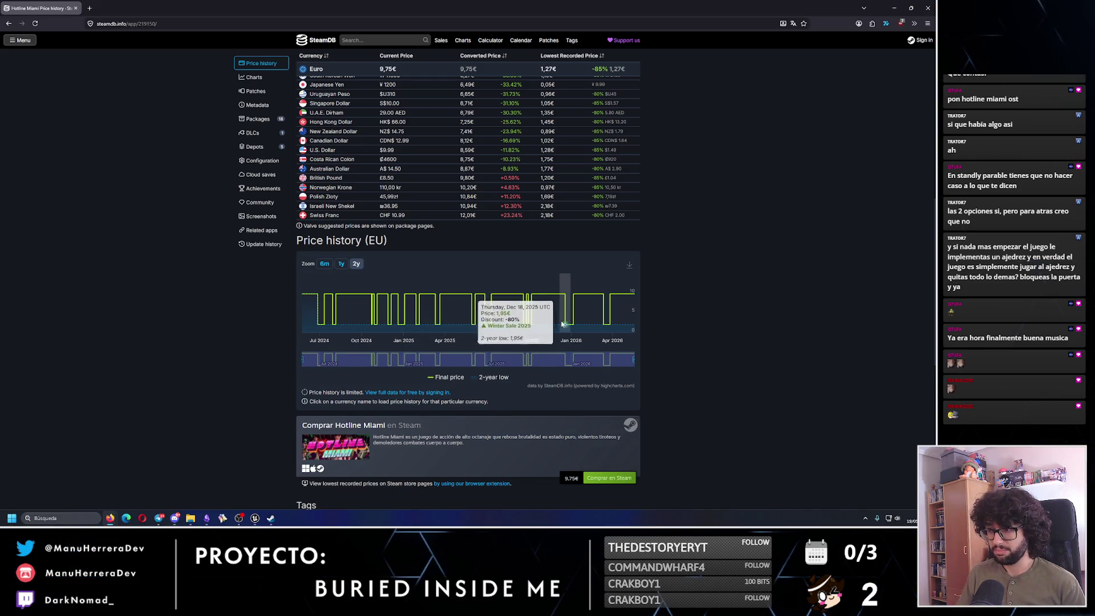
{"action": "scroll", "coordinate": [439, 208], "scroll_direction": "up", "scroll_amount": 5}
{"action": "left_click", "coordinate": [311, 223]}
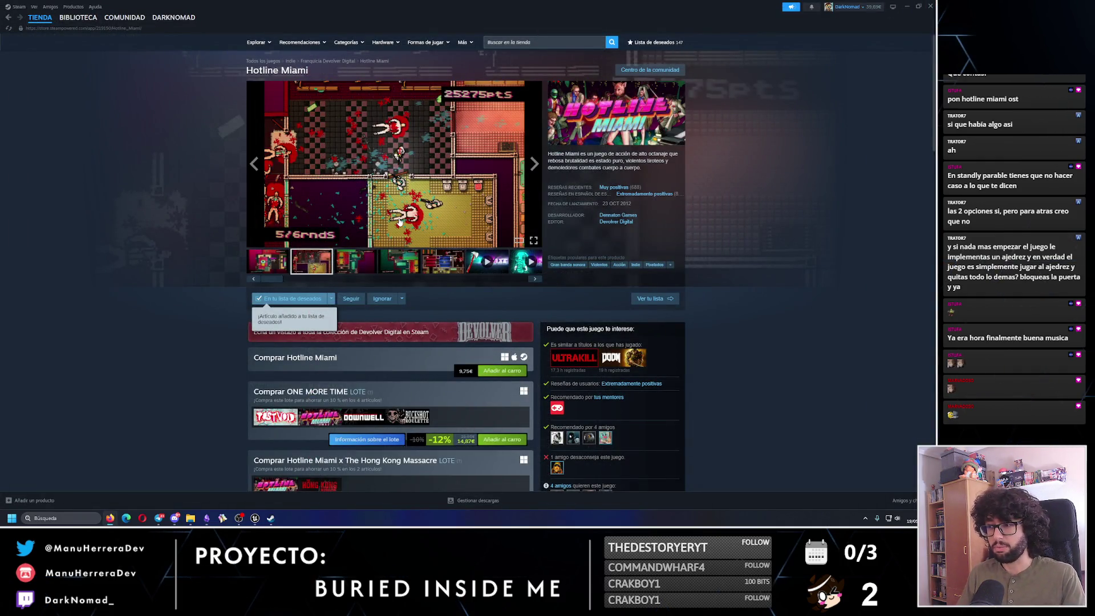
{"action": "mouse_move", "coordinate": [631, 190]}
{"action": "scroll", "coordinate": [633, 197], "scroll_direction": "down", "scroll_amount": 5}
{"action": "scroll", "coordinate": [317, 267], "scroll_direction": "down", "scroll_amount": 5}
{"action": "scroll", "coordinate": [317, 268], "scroll_direction": "down", "scroll_amount": 5}
{"action": "scroll", "coordinate": [316, 268], "scroll_direction": "down", "scroll_amount": 3}
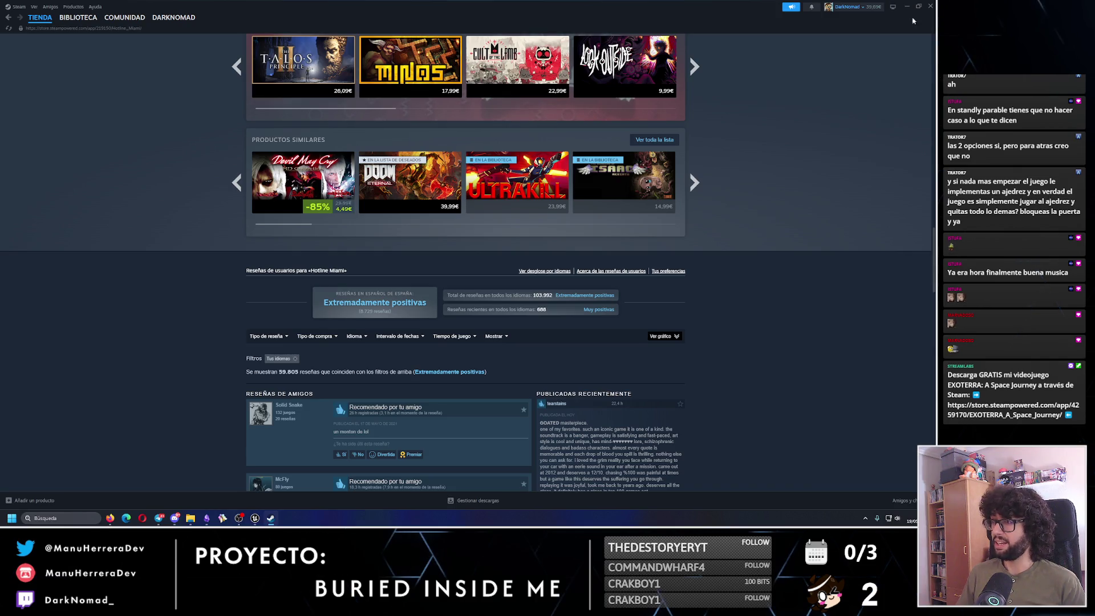
Close Steam to get back to the Unreal level editor.
{"action": "left_click", "coordinate": [930, 6]}
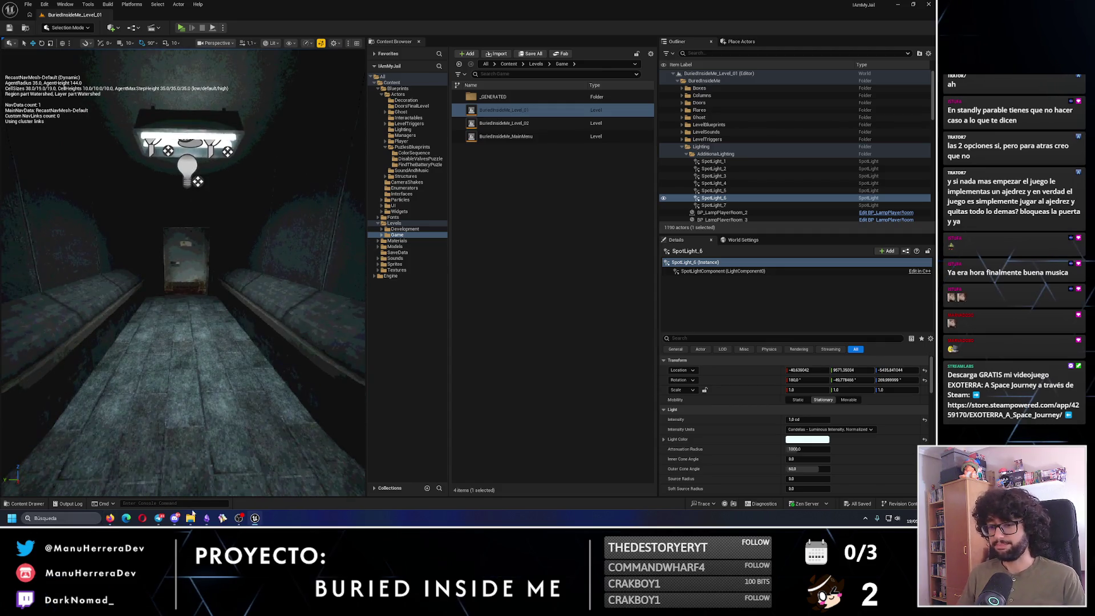
Bring up the Obsidian game design notes from the taskbar.
{"action": "left_click", "coordinate": [206, 518]}
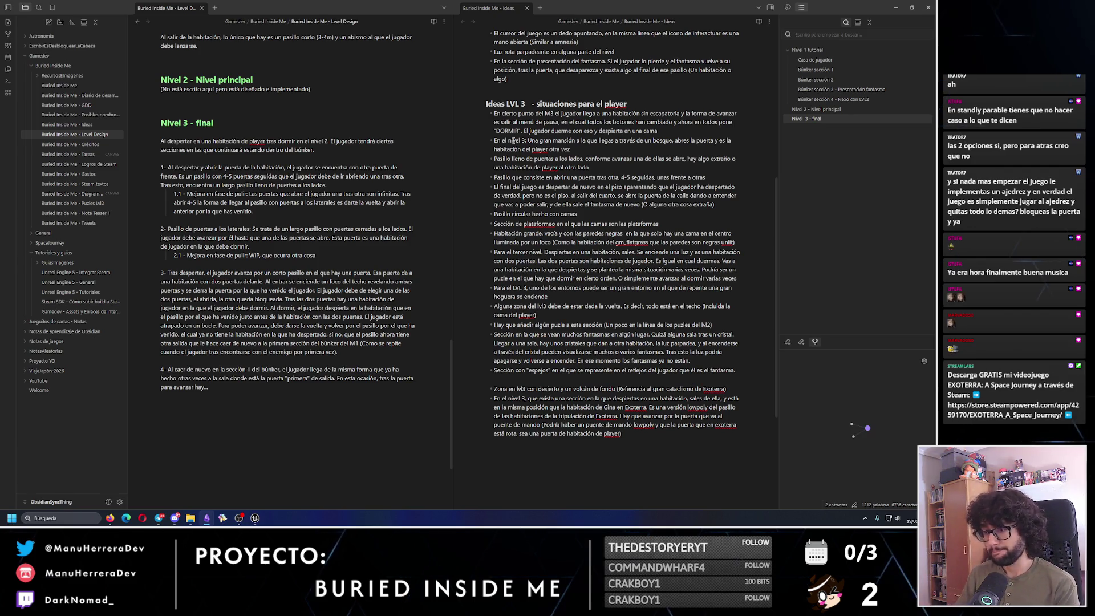
Review the 'En el nivel 3' line in the Ideas LVL 3 note, then minimize Obsidian.
{"action": "left_click", "coordinate": [611, 453]}
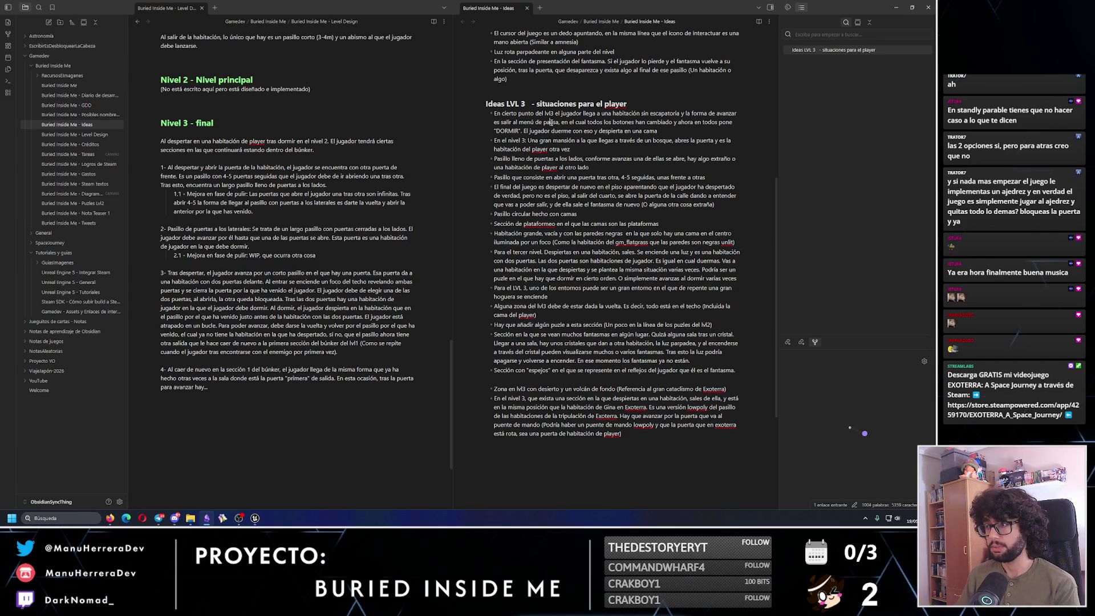
{"action": "left_click", "coordinate": [524, 142]}
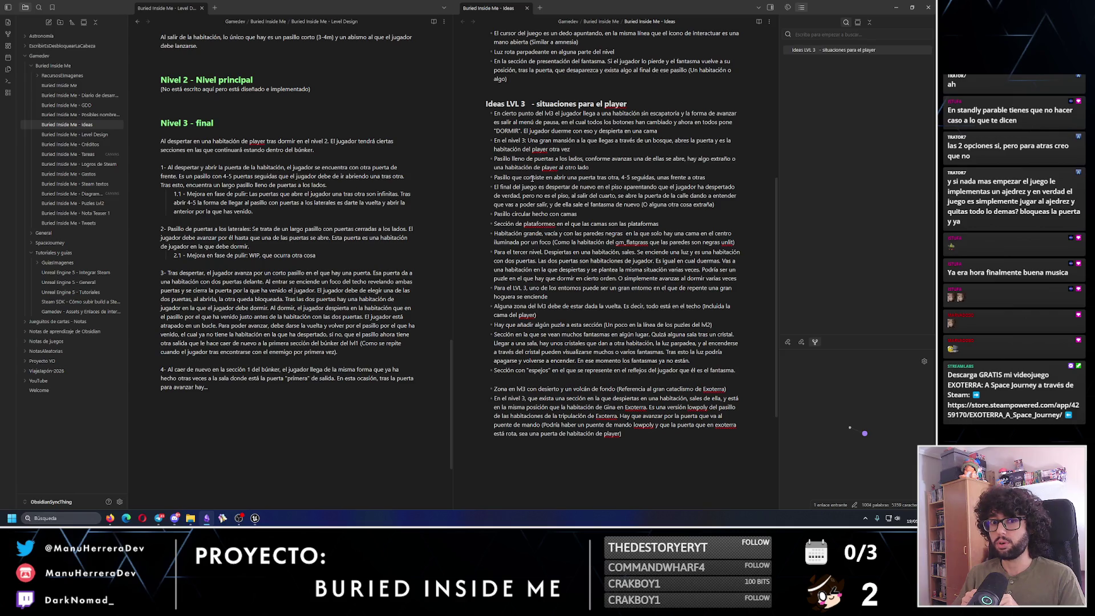
{"action": "left_click", "coordinate": [893, 7]}
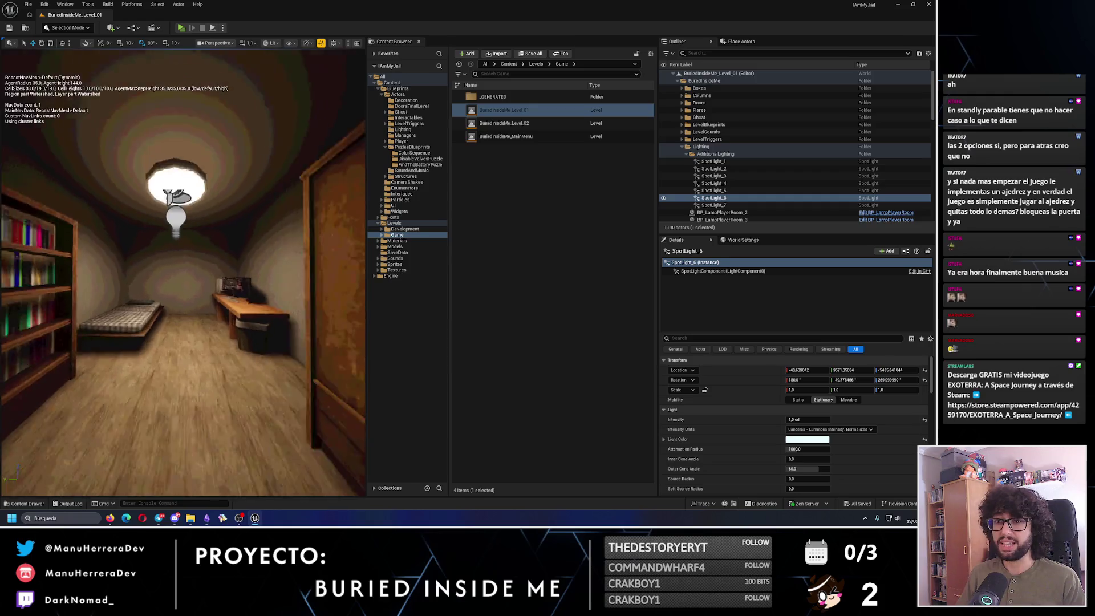
{"action": "scroll", "coordinate": [151, 308], "scroll_direction": "up", "scroll_amount": 5}
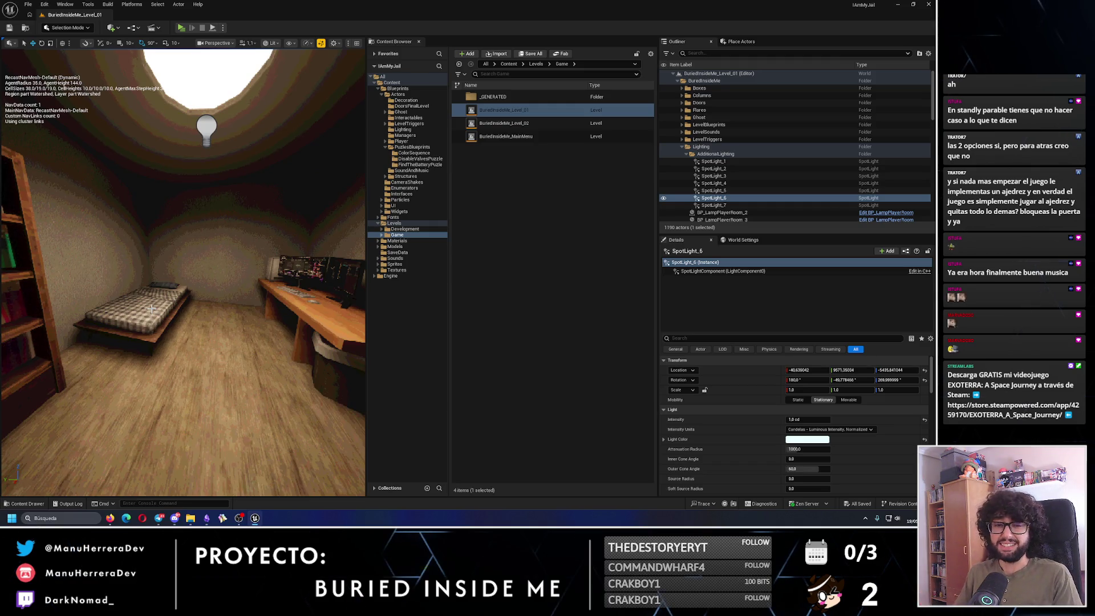
Look over the bed, bookshelf and light-switch wall, then start the Play preview.
{"action": "mouse_move", "coordinate": [152, 309]}
{"action": "left_mouse_down"}
{"action": "mouse_move", "coordinate": [171, 282]}
{"action": "mouse_move", "coordinate": [252, 279]}
{"action": "left_mouse_up"}
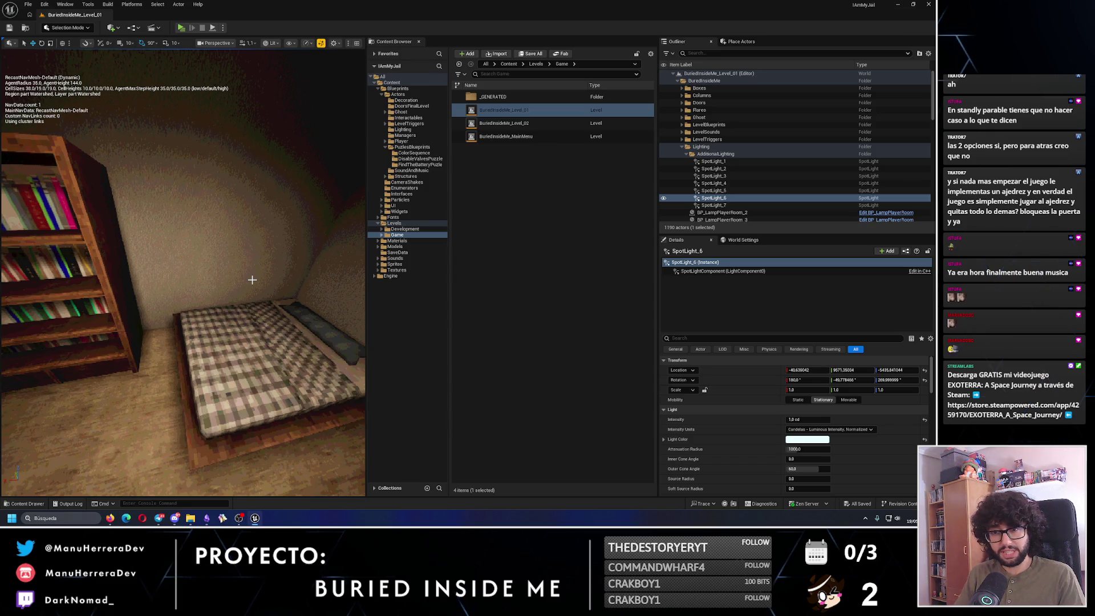
{"action": "mouse_move", "coordinate": [252, 279]}
{"action": "left_mouse_down"}
{"action": "mouse_move", "coordinate": [224, 272]}
{"action": "mouse_move", "coordinate": [219, 335]}
{"action": "left_mouse_up"}
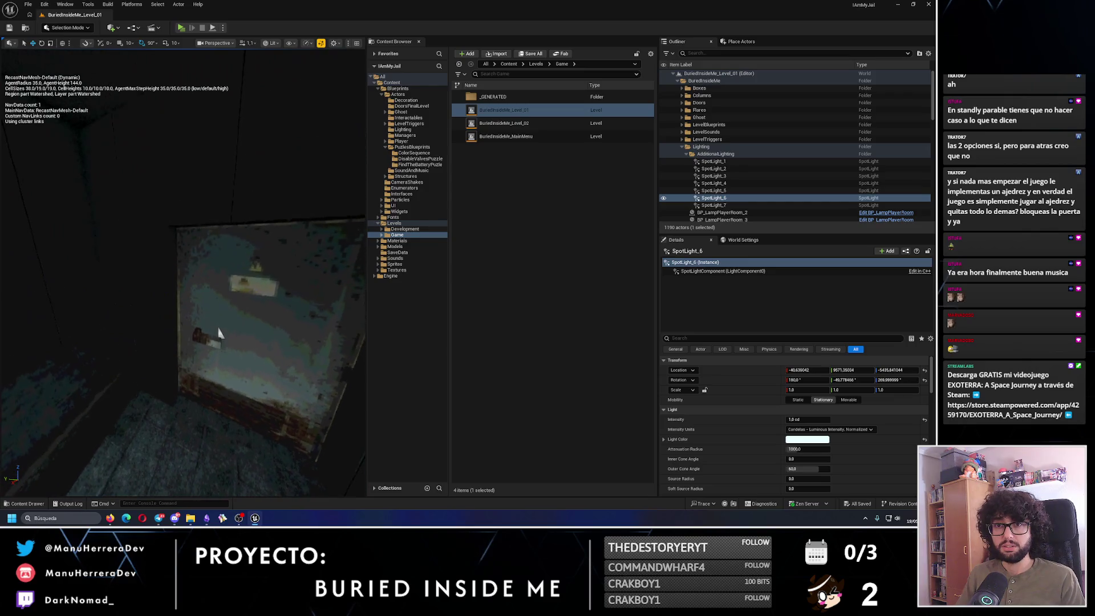
{"action": "left_click", "coordinate": [181, 27]}
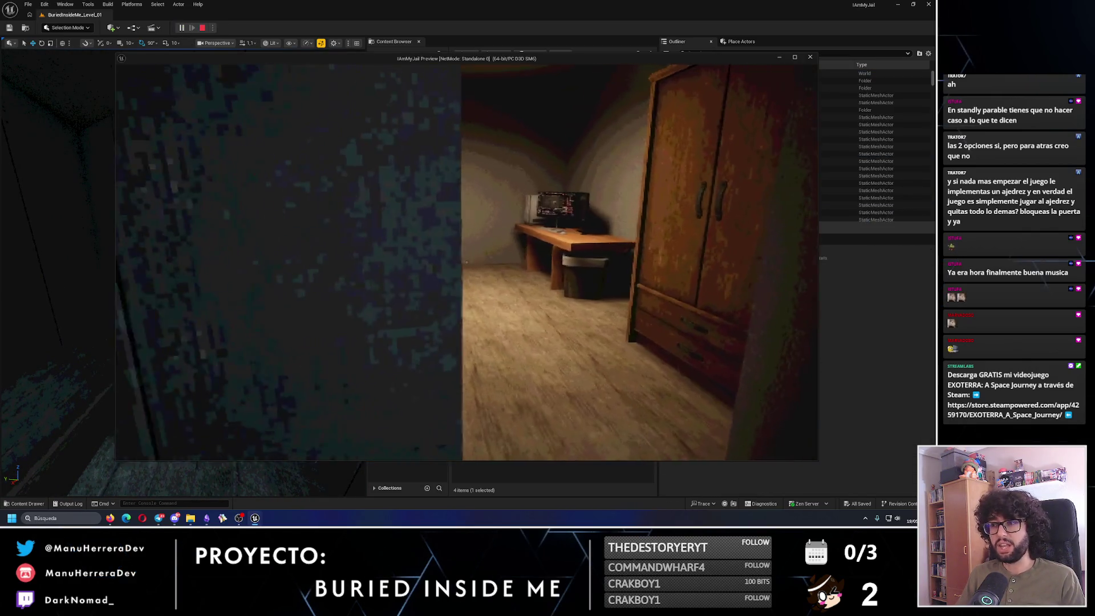
Relaunch the play preview and walk around the bed, bookshelf, desk and wardrobe.
{"action": "key", "text": "Escape"}
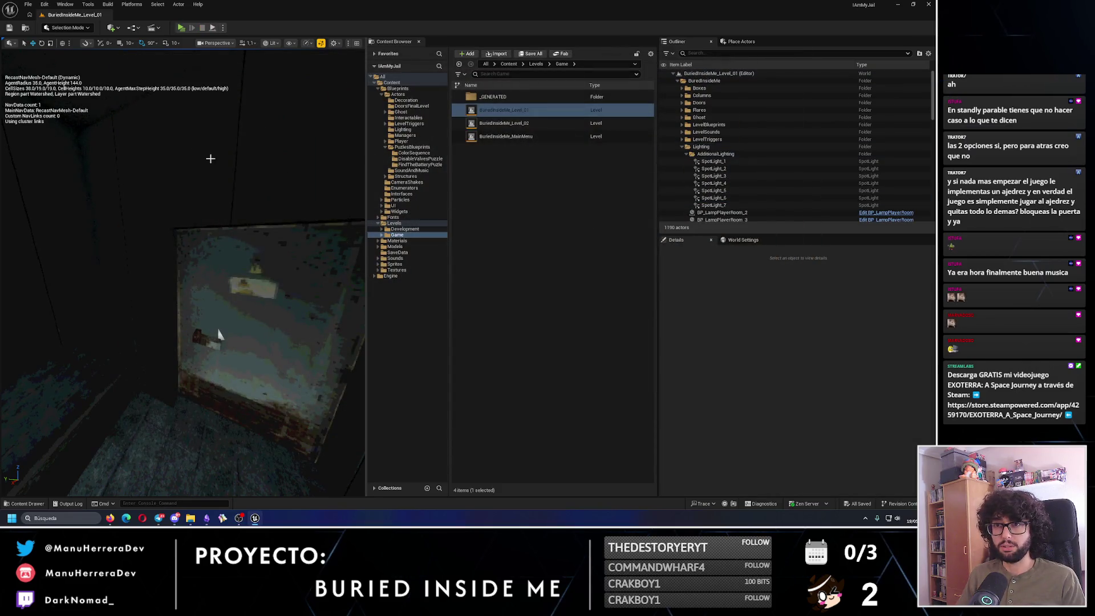
{"action": "key", "text": "alt+p"}
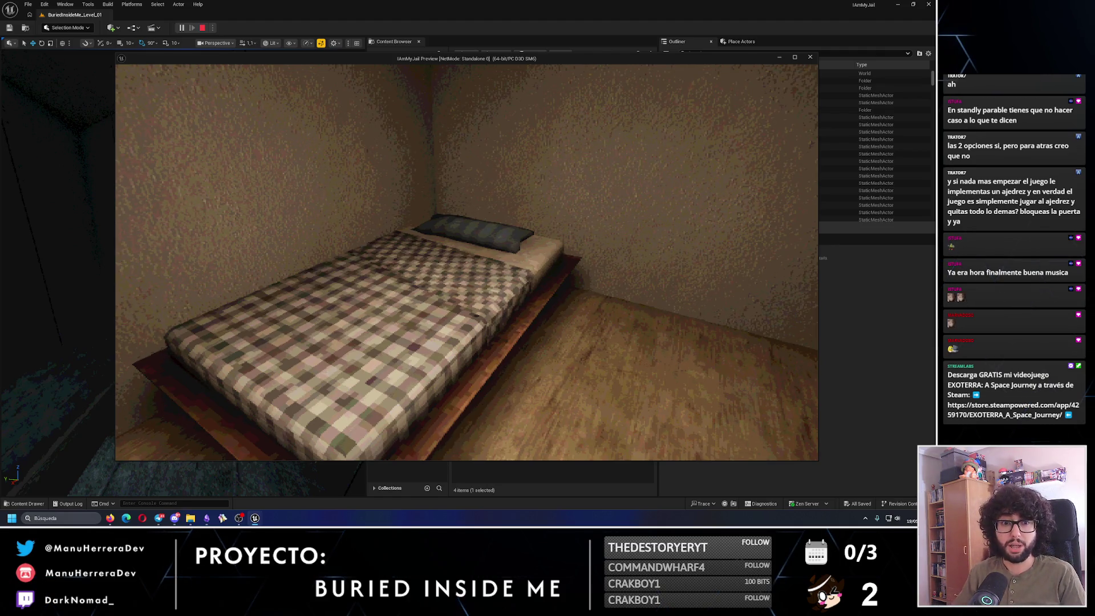
{"action": "key", "text": "w"}
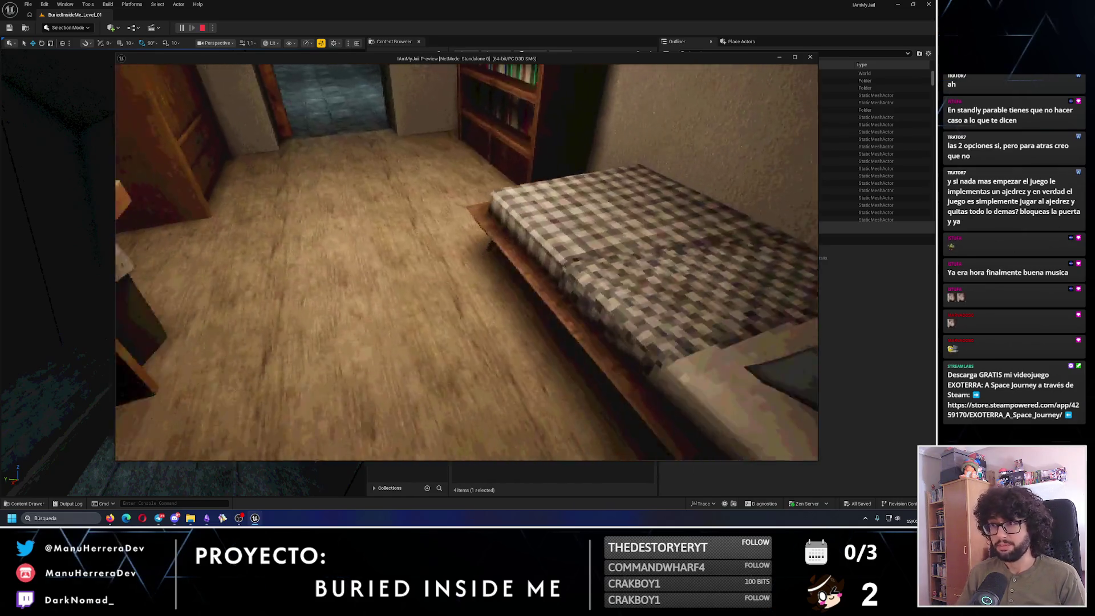
{"action": "key", "text": "s"}
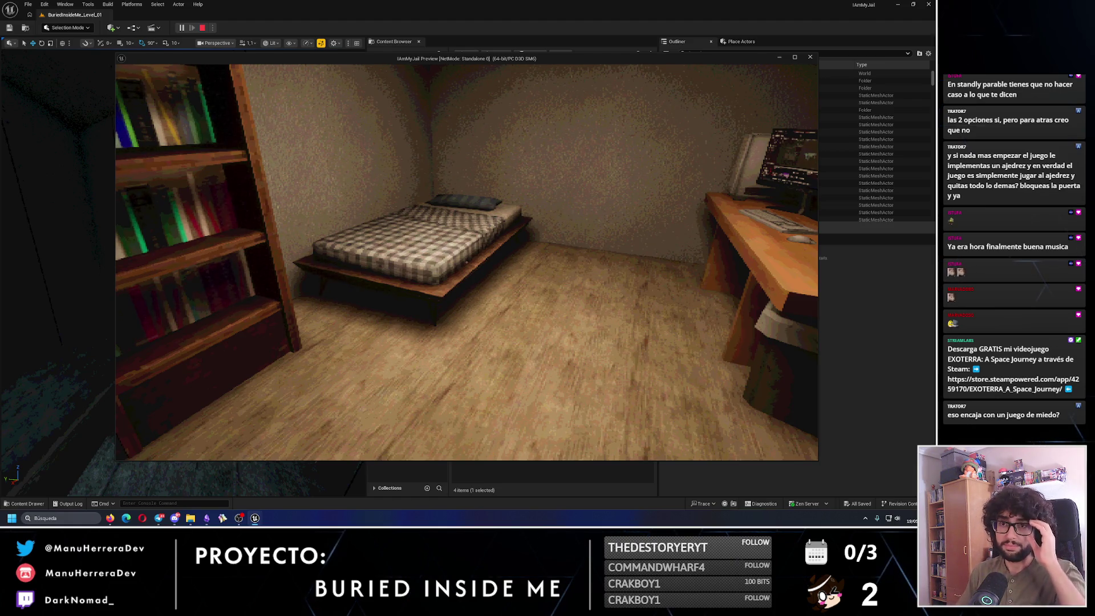
{"action": "key", "text": "w"}
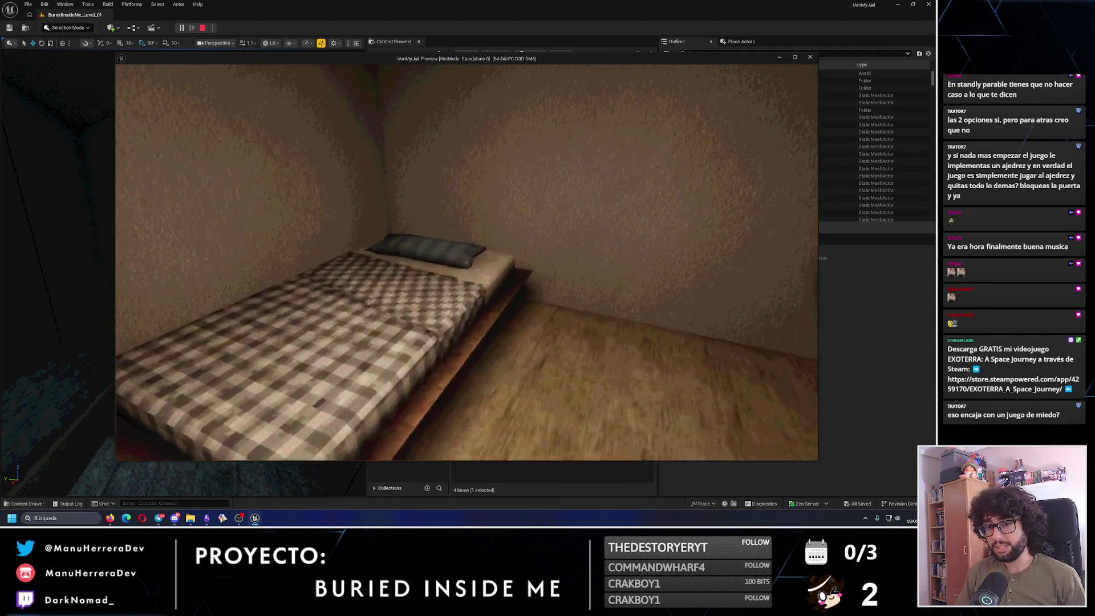
{"action": "key", "text": "s"}
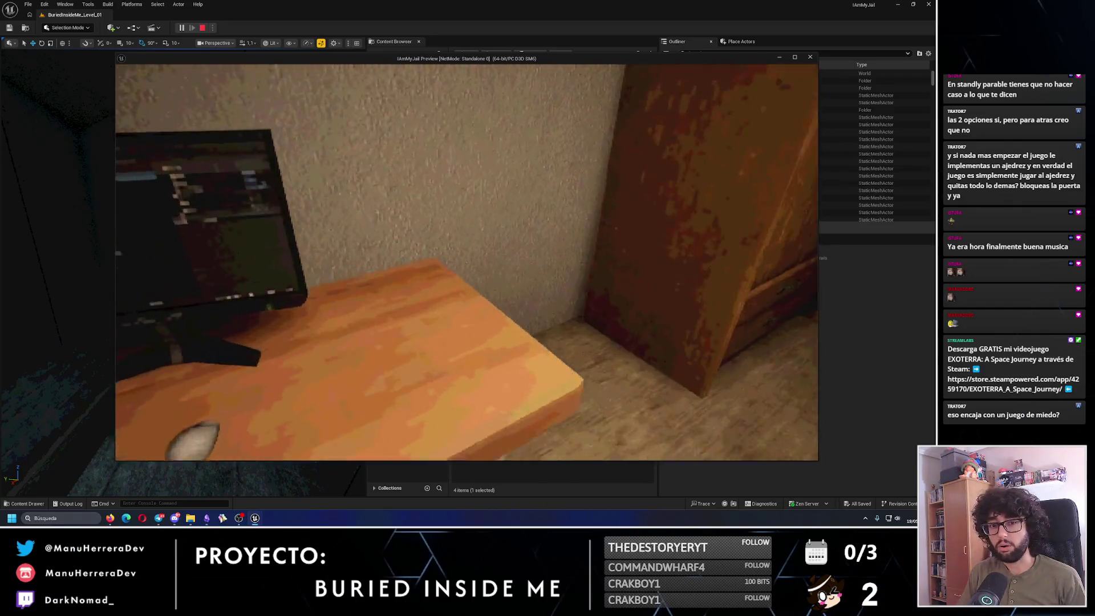
{"action": "key", "text": "w"}
{"action": "key", "text": "w"}
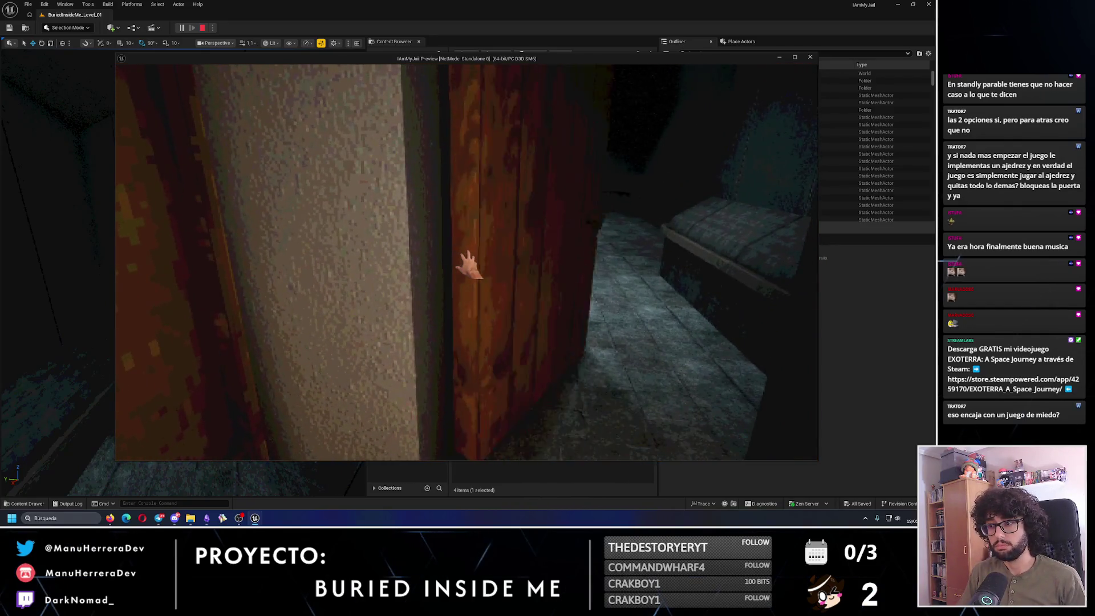
Go through the wooden door into the dark corridor, return, and stop the preview.
{"action": "key", "text": "s"}
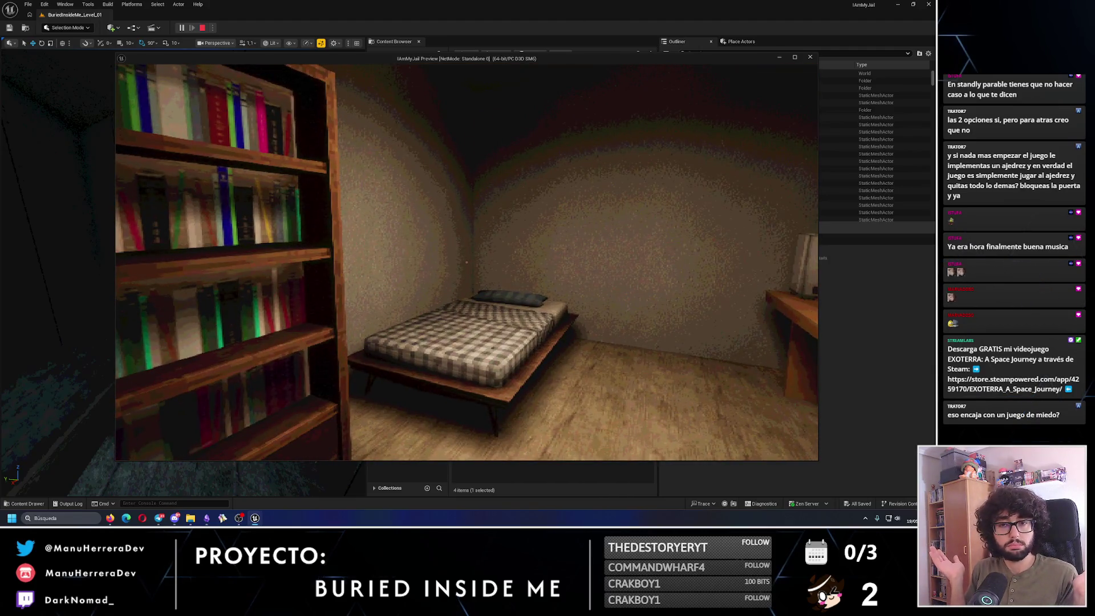
{"action": "key", "text": "w"}
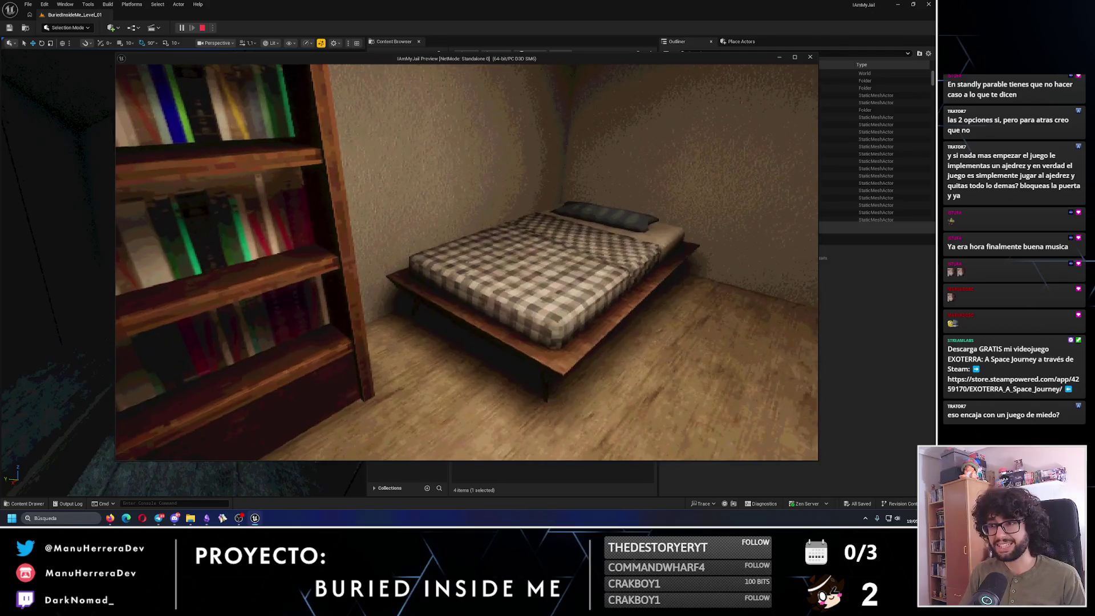
{"action": "key", "text": "w"}
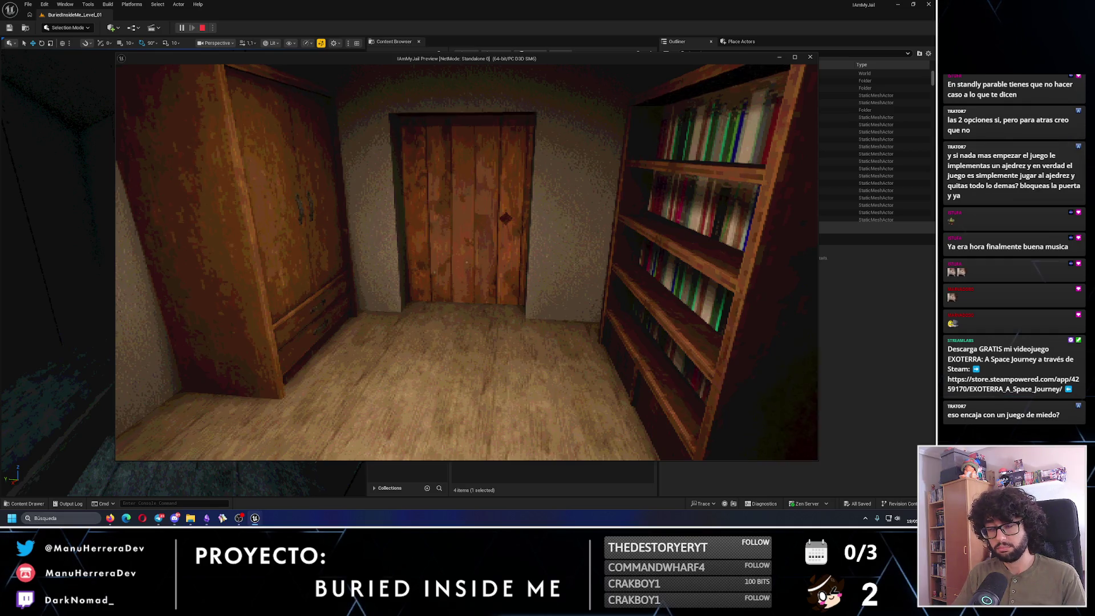
{"action": "key", "text": "w"}
{"action": "key", "text": "w"}
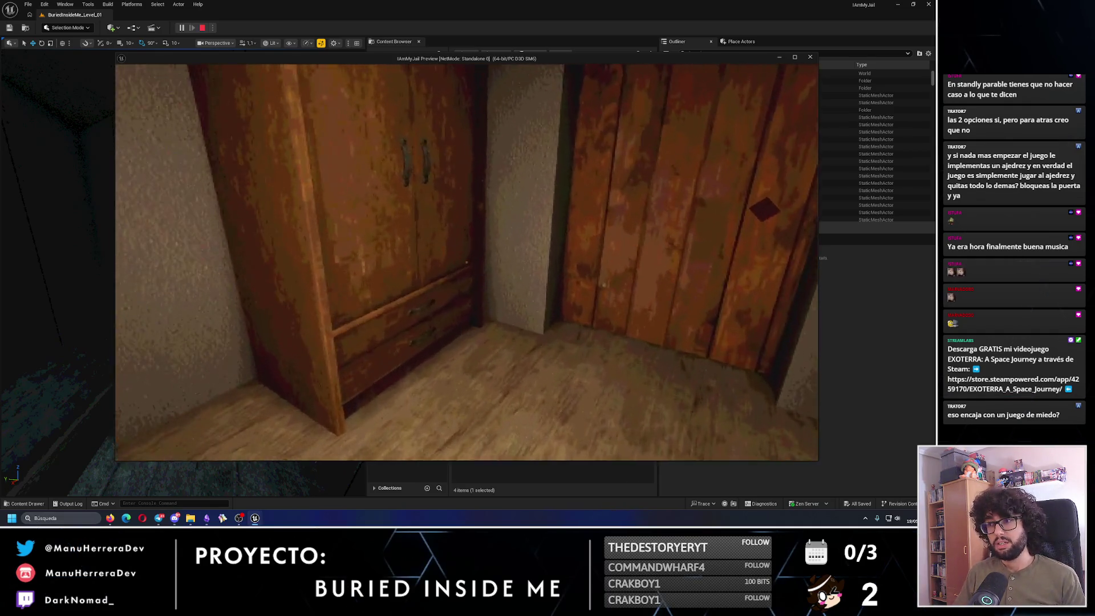
{"action": "key", "text": "e"}
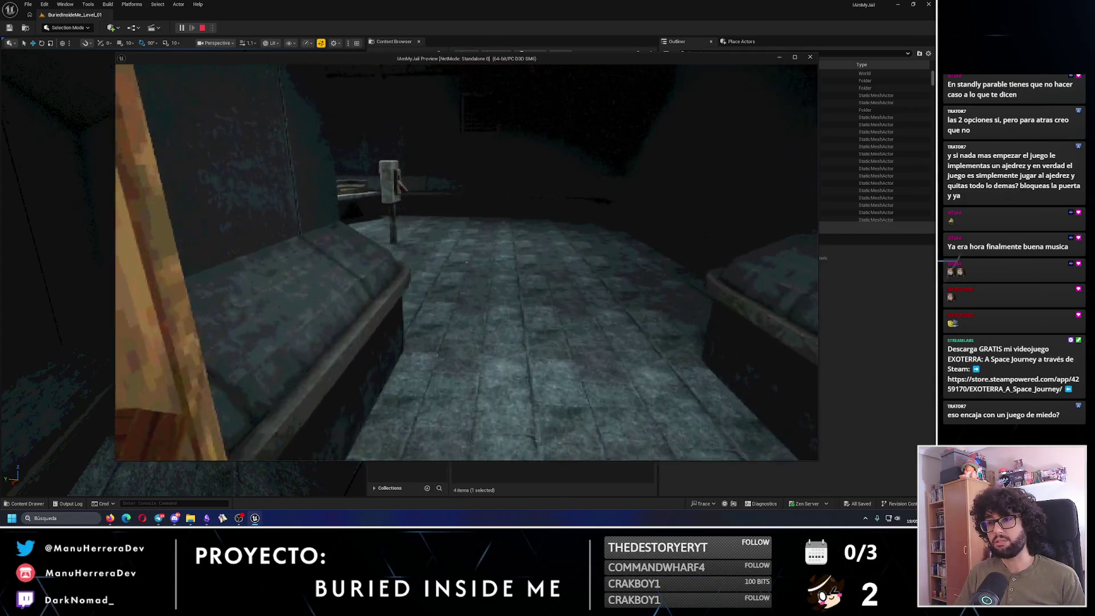
{"action": "key", "text": "w"}
{"action": "key", "text": "Escape"}
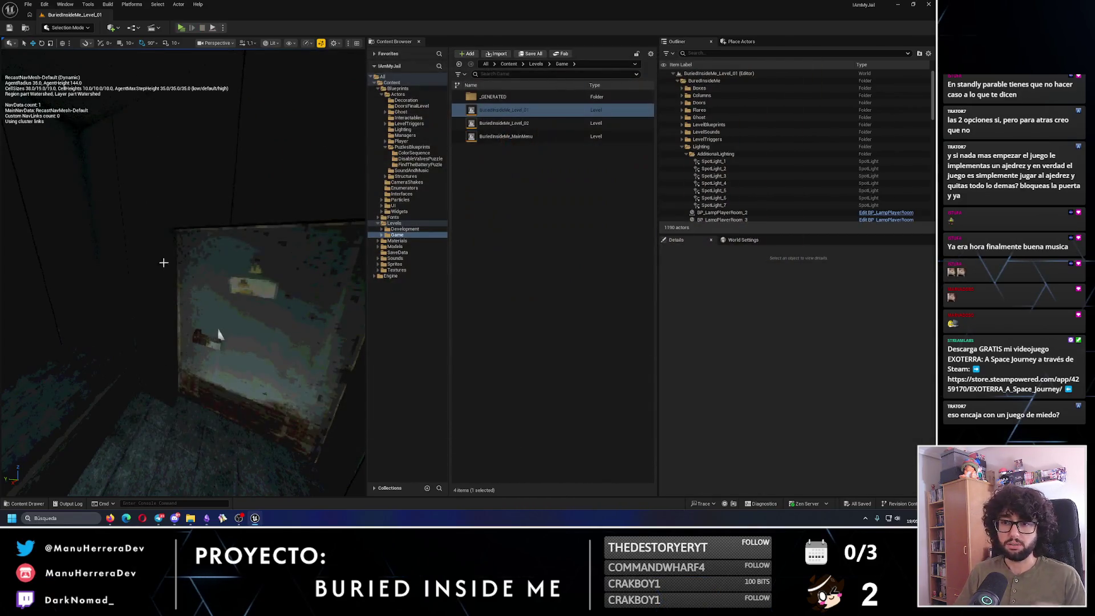
Glance at the Obsidian notes, return to the Unreal editor and fly out over the level.
{"action": "key", "text": "alt+Tab"}
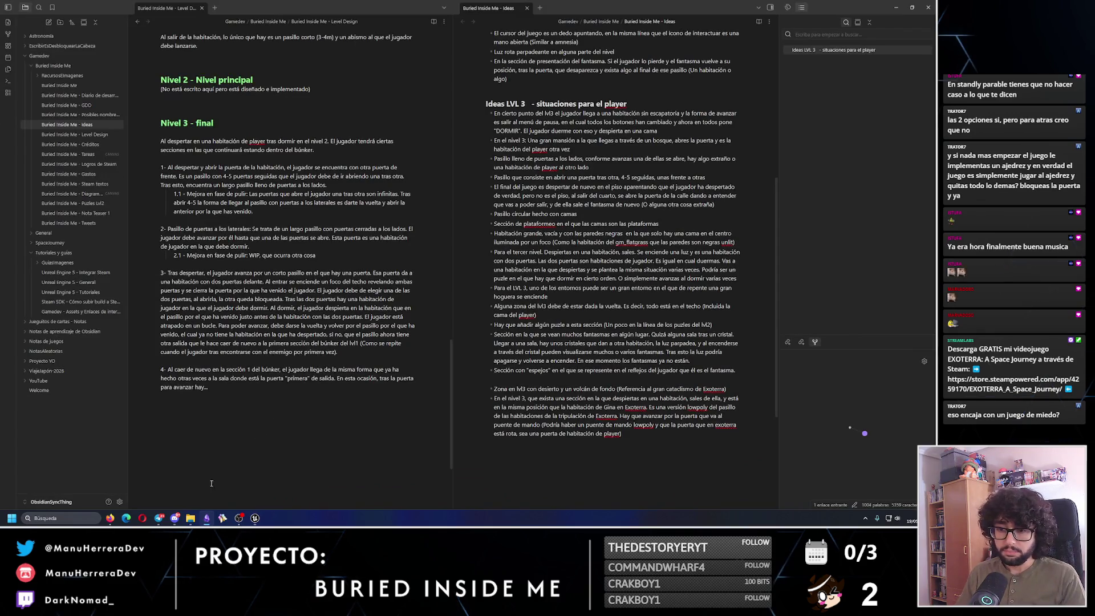
{"action": "left_click", "coordinate": [207, 518]}
{"action": "left_click_drag", "start_coordinate": [217, 336], "coordinate": [224, 330]}
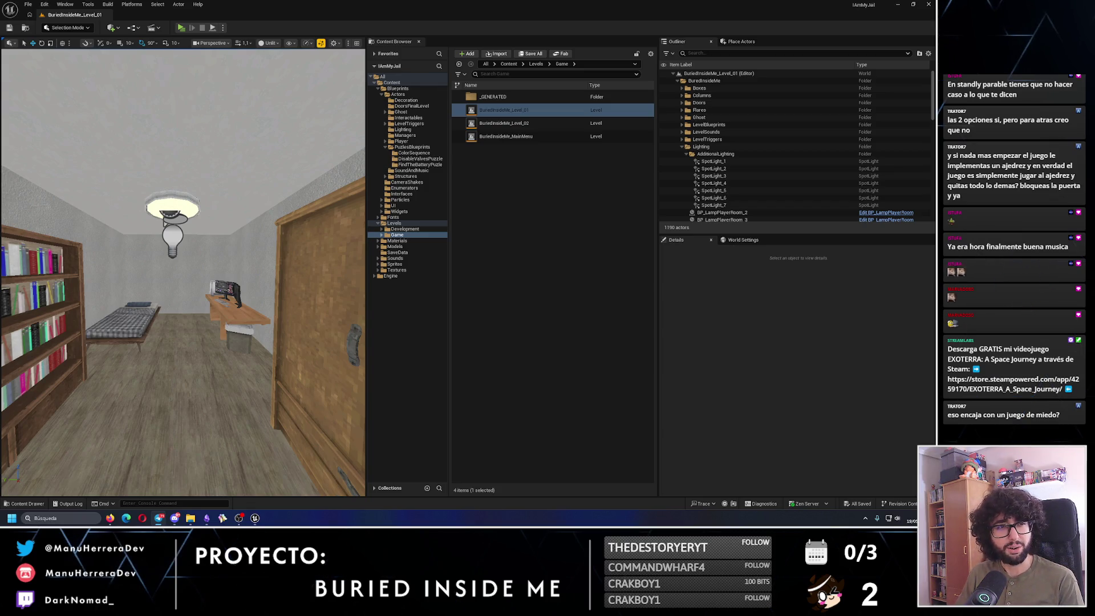
Show the navmesh debug info, collapse the BuriedInsideMe folder and switch to Obsidian.
{"action": "key", "text": "p"}
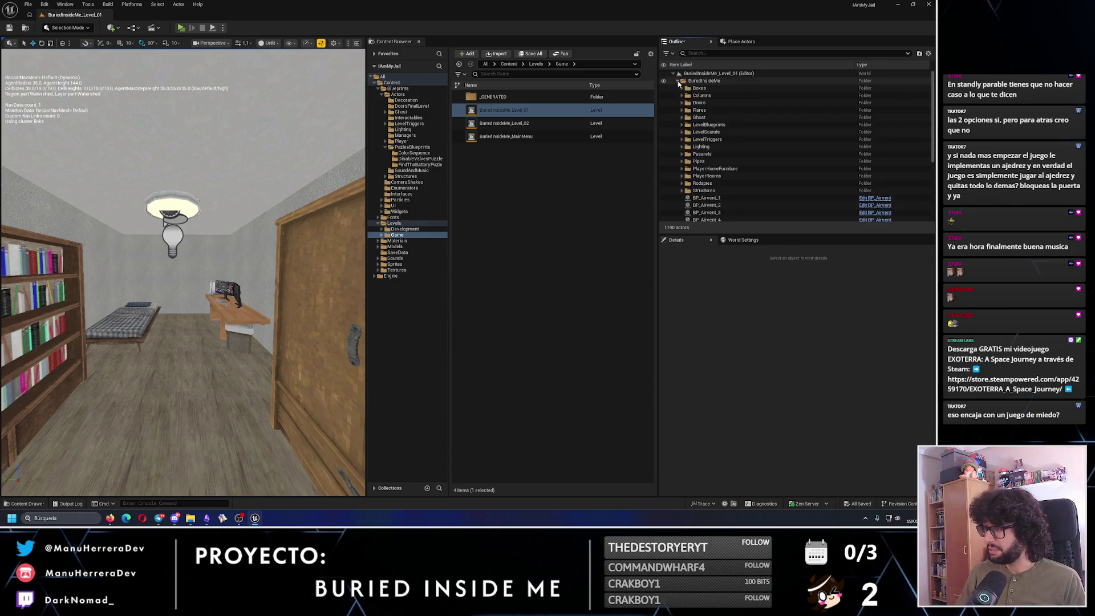
{"action": "left_click", "coordinate": [679, 80]}
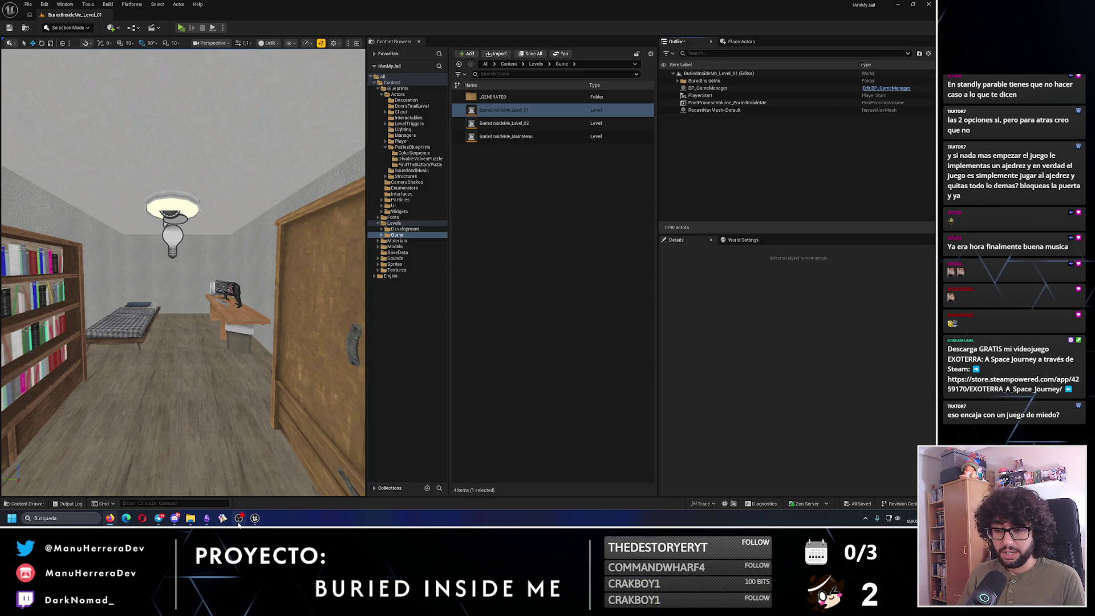
{"action": "mouse_move", "coordinate": [206, 518]}
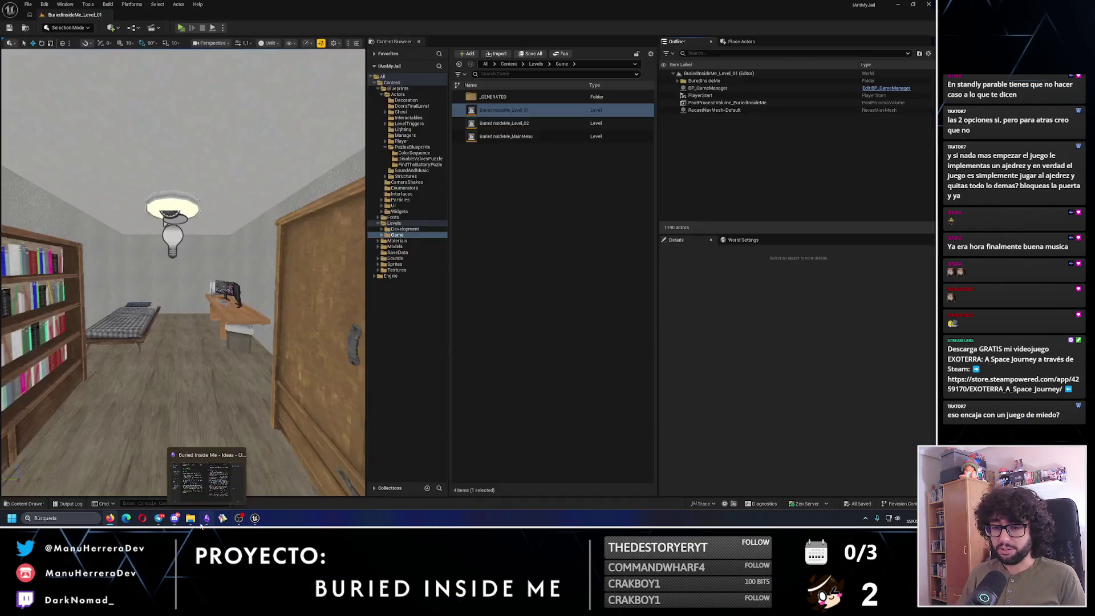
{"action": "left_click", "coordinate": [230, 470]}
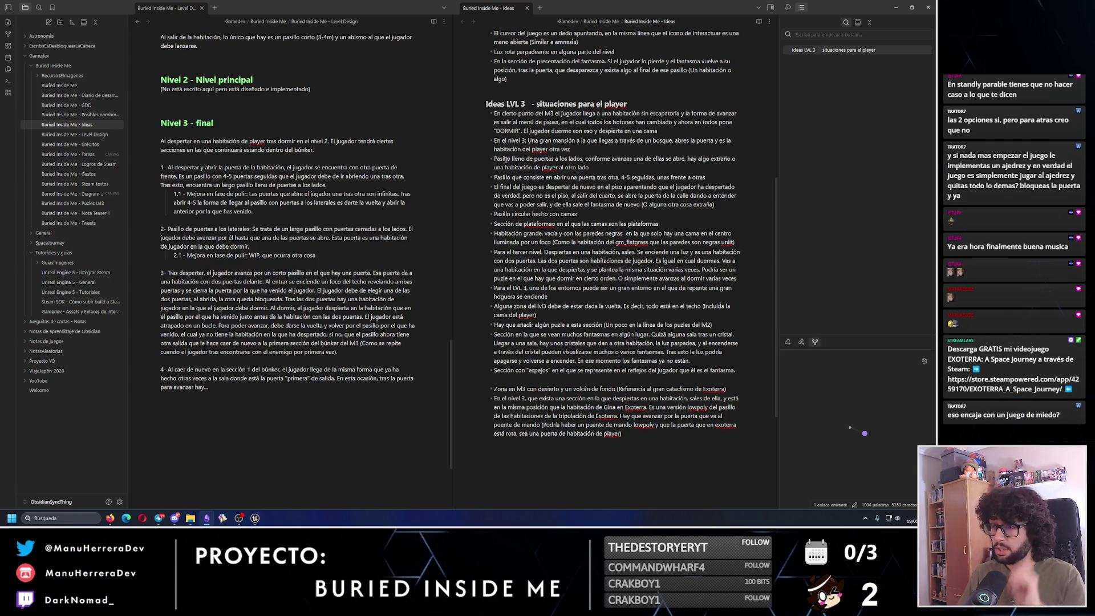
Indent the two Pasillo ideas and the Para el tercer nivel paragraph as LVL 3 sub-bullets.
{"action": "key", "text": "Tab"}
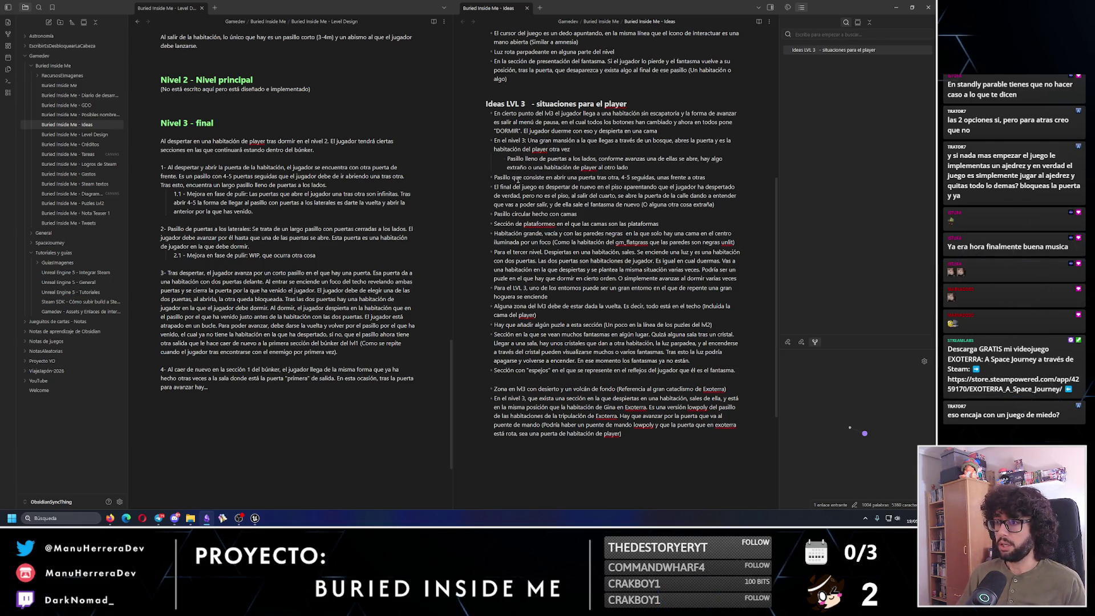
{"action": "key", "text": "Tab"}
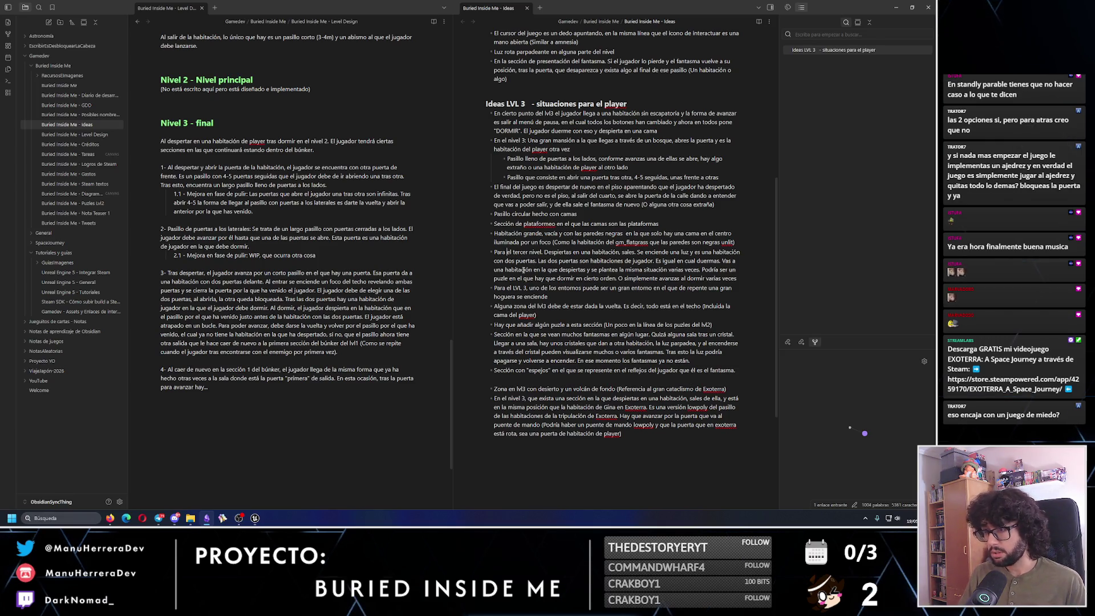
{"action": "left_click", "coordinate": [514, 255]}
{"action": "key", "text": "Tab"}
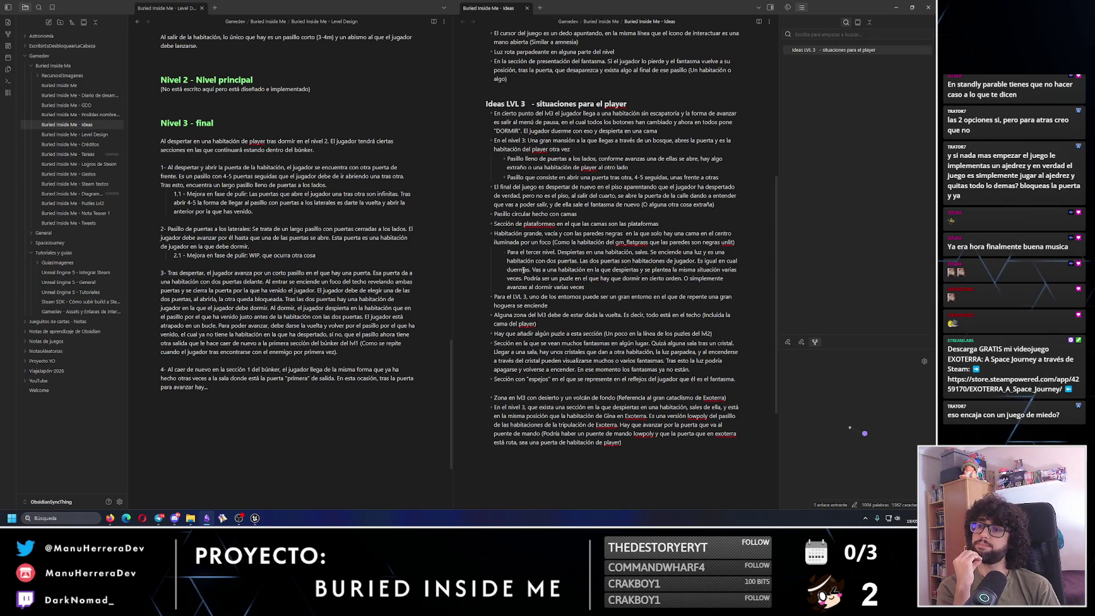
Select and deselect the 1.1 improvement line under Level 3, then switch to Unreal.
{"action": "left_click_drag", "start_coordinate": [254, 211], "coordinate": [148, 195]}
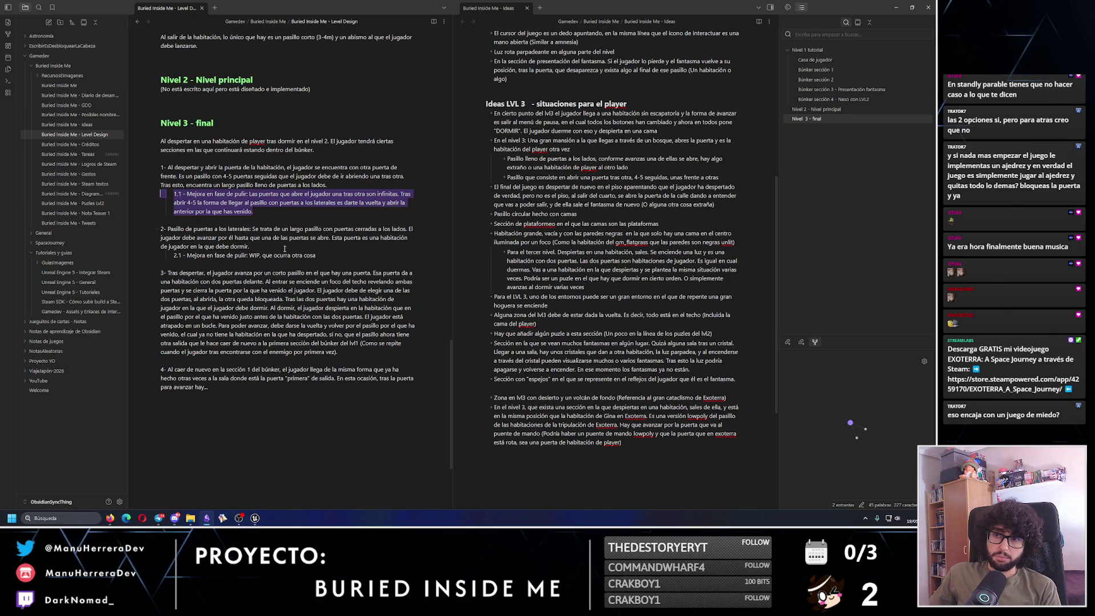
{"action": "left_click", "coordinate": [254, 210]}
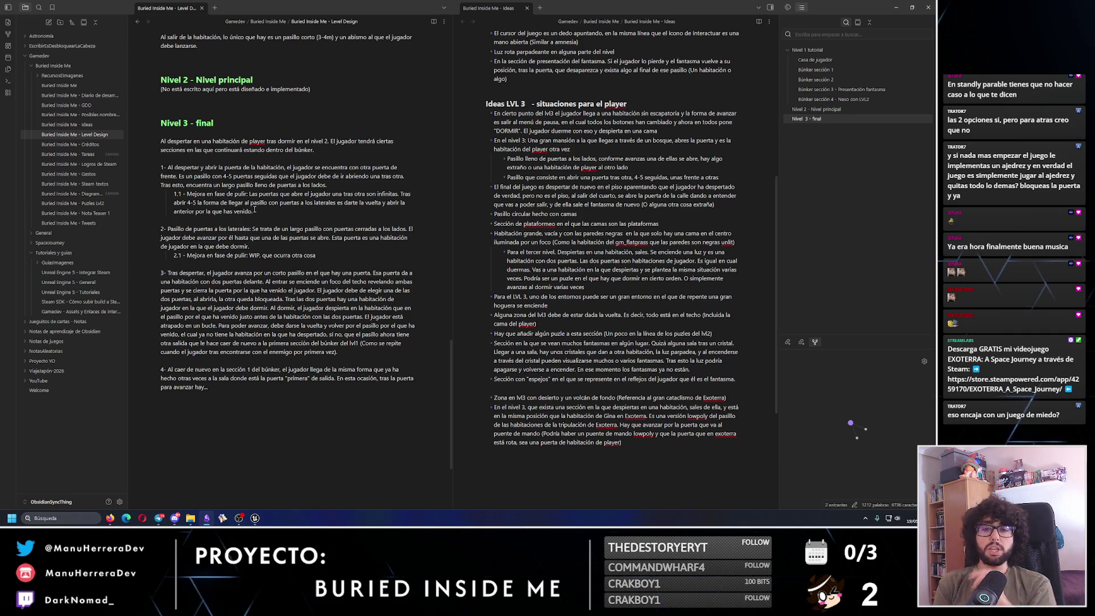
{"action": "key", "text": "alt+Tab"}
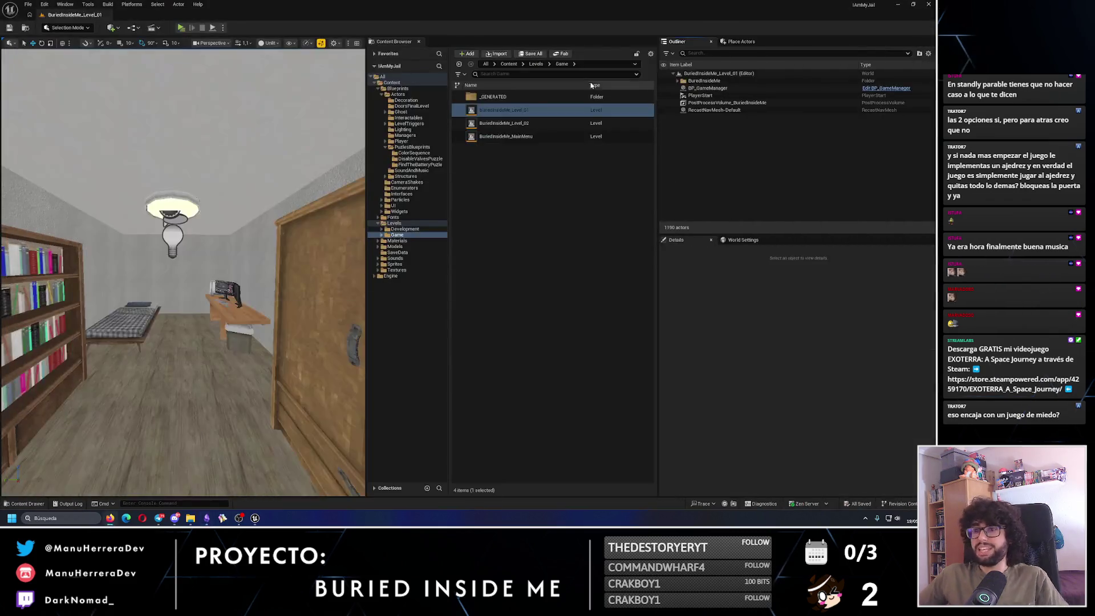
Show the navmesh debug info and view the bedroom and corridor from above.
{"action": "key", "text": "p"}
{"action": "mouse_move", "coordinate": [275, 211]}
{"action": "left_mouse_down"}
{"action": "mouse_move", "coordinate": [135, 269]}
{"action": "mouse_move", "coordinate": [149, 310]}
{"action": "left_mouse_up"}
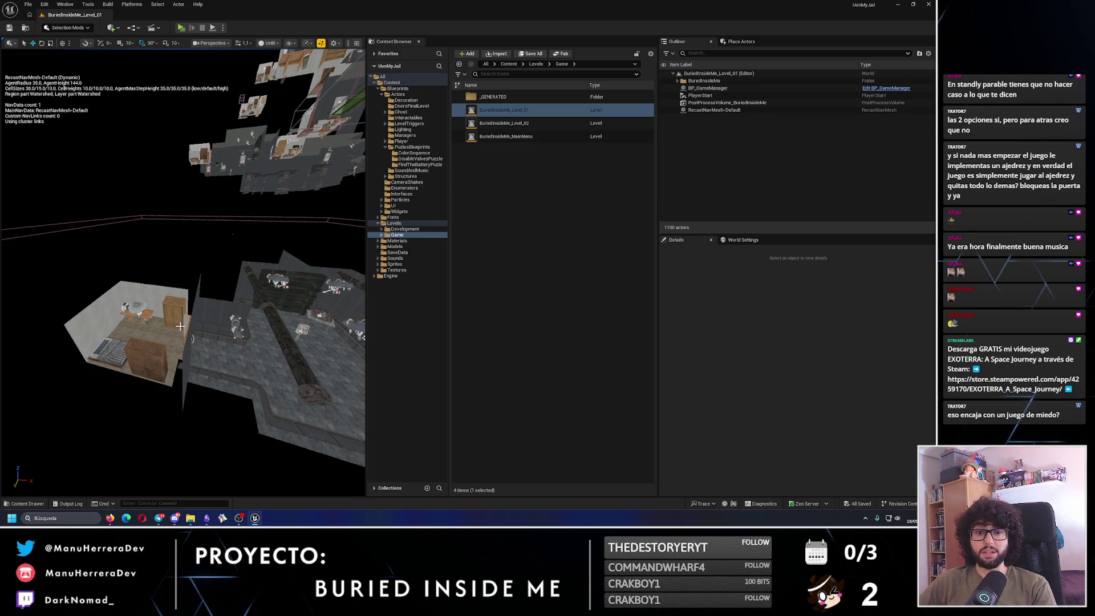
{"action": "left_click_drag", "start_coordinate": [250, 321], "coordinate": [240, 322]}
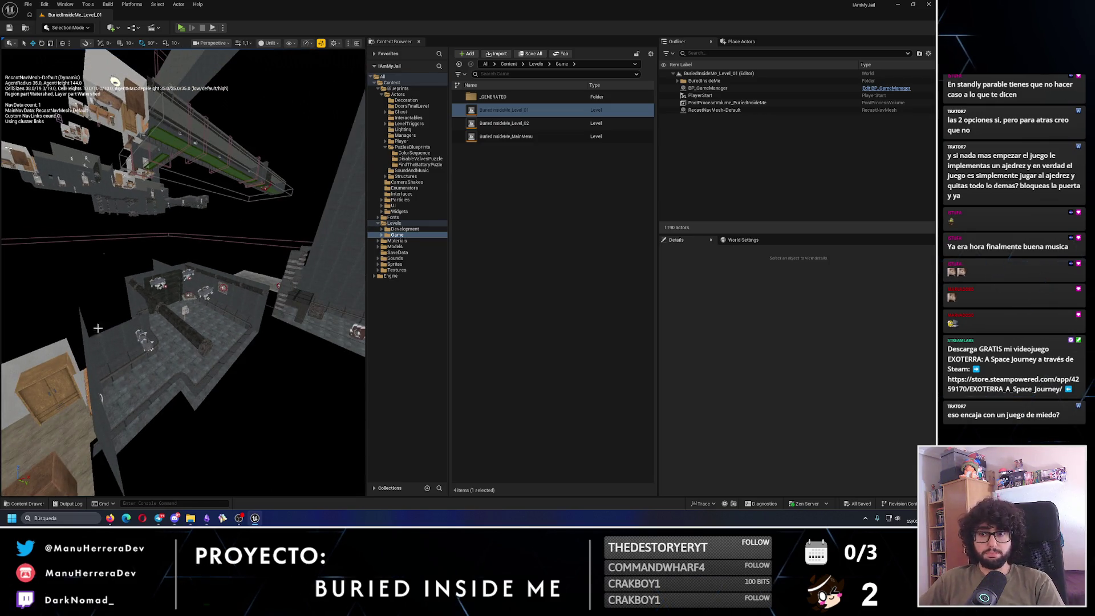
{"action": "left_click_drag", "start_coordinate": [147, 341], "coordinate": [192, 341]}
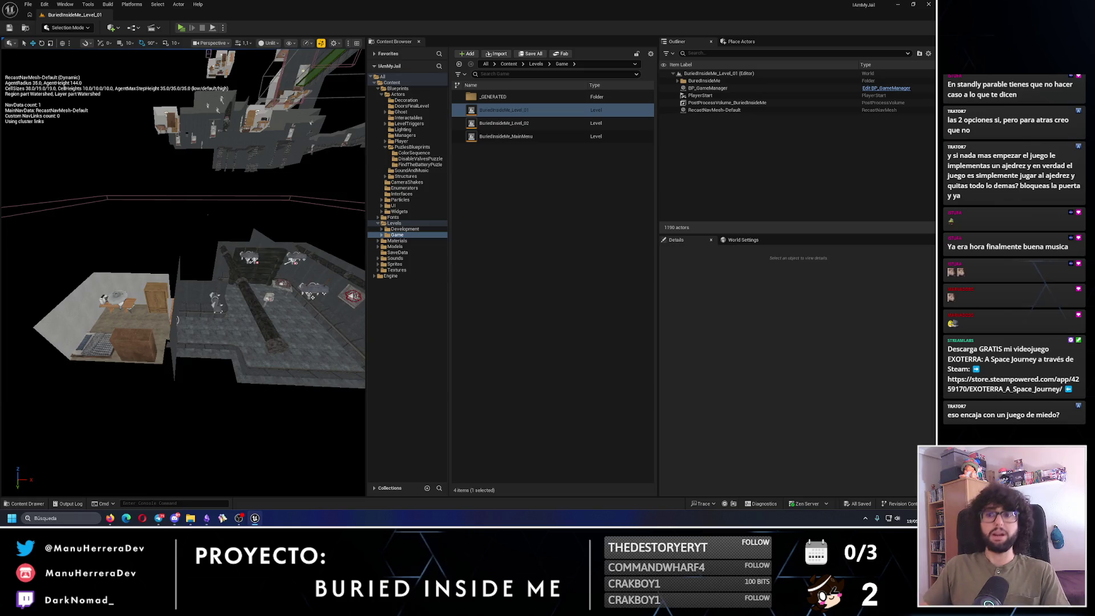
Fly into the bedroom and back out above it, then switch to the Obsidian notes.
{"action": "key", "text": "w"}
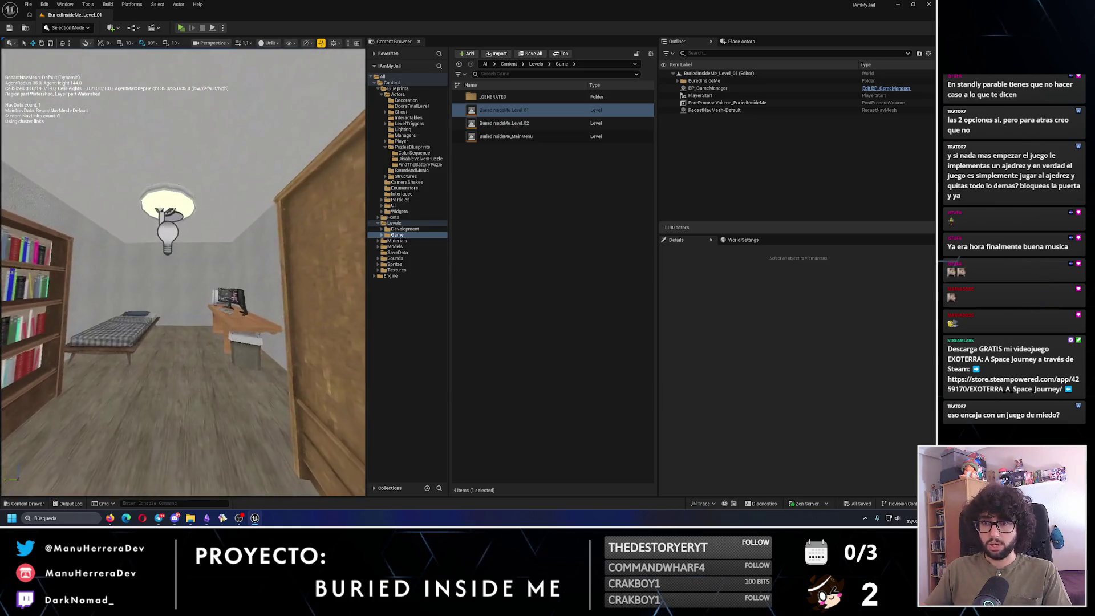
{"action": "key", "text": "s"}
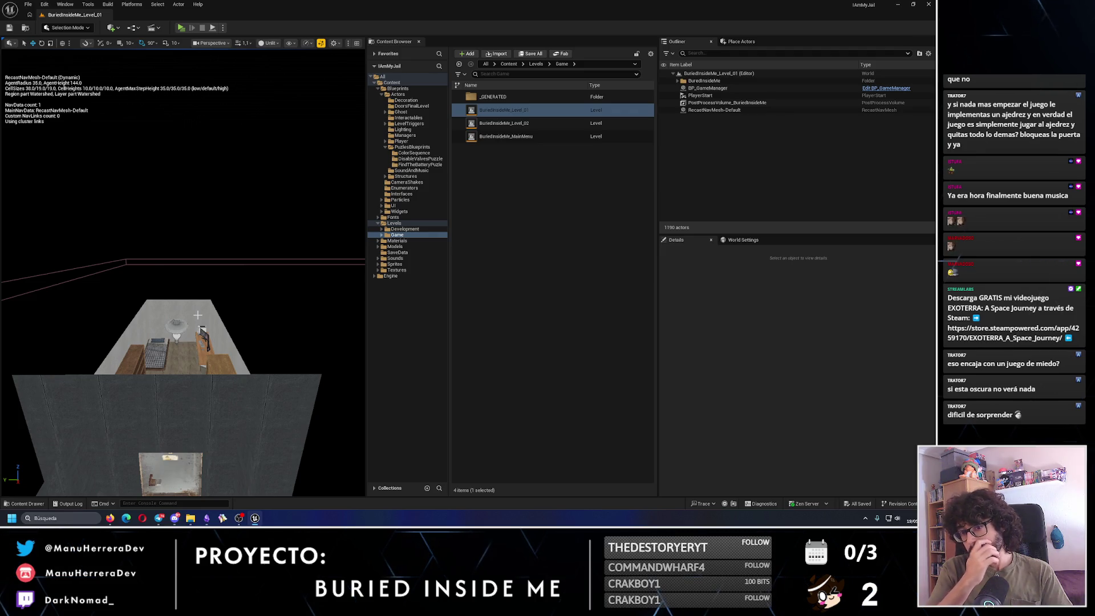
{"action": "key", "text": "alt+Tab"}
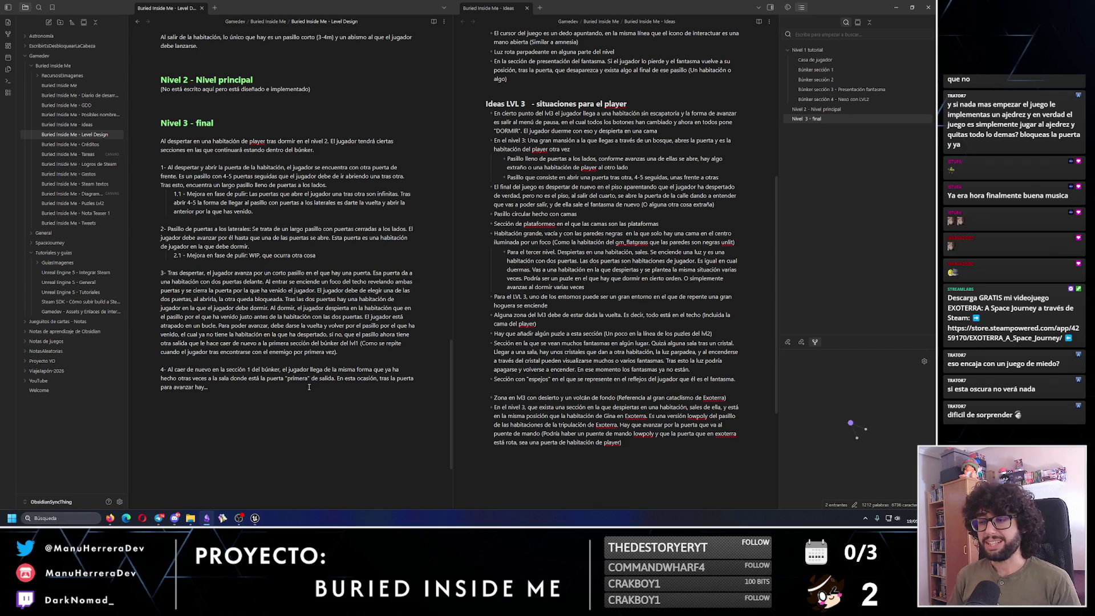
{"action": "key", "text": "alt+Tab"}
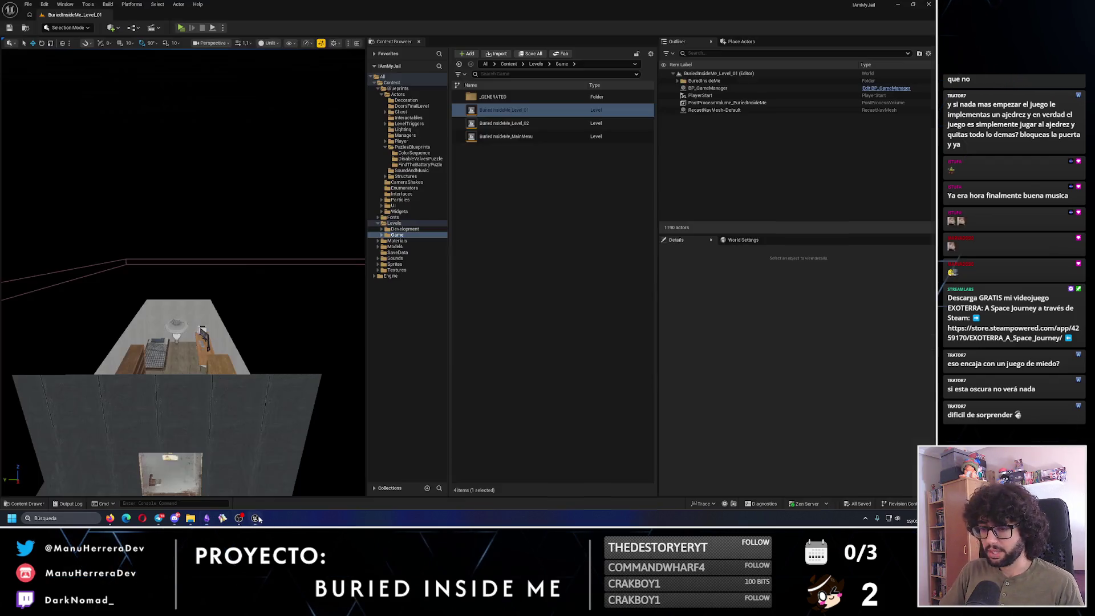
{"action": "mouse_move", "coordinate": [183, 273]}
{"action": "left_mouse_down"}
{"action": "mouse_move", "coordinate": [184, 342]}
{"action": "mouse_move", "coordinate": [183, 257]}
{"action": "left_mouse_up"}
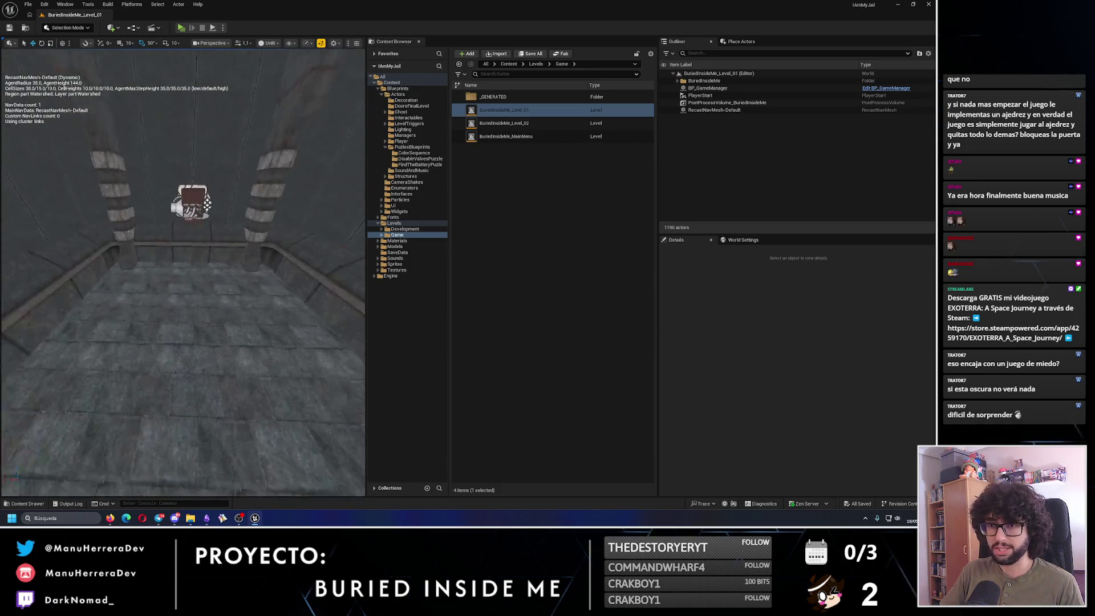
{"action": "mouse_move", "coordinate": [183, 257]}
{"action": "left_mouse_down"}
{"action": "mouse_move", "coordinate": [183, 222]}
{"action": "mouse_move", "coordinate": [253, 387]}
{"action": "mouse_move", "coordinate": [254, 342]}
{"action": "mouse_move", "coordinate": [196, 354]}
{"action": "left_mouse_up"}
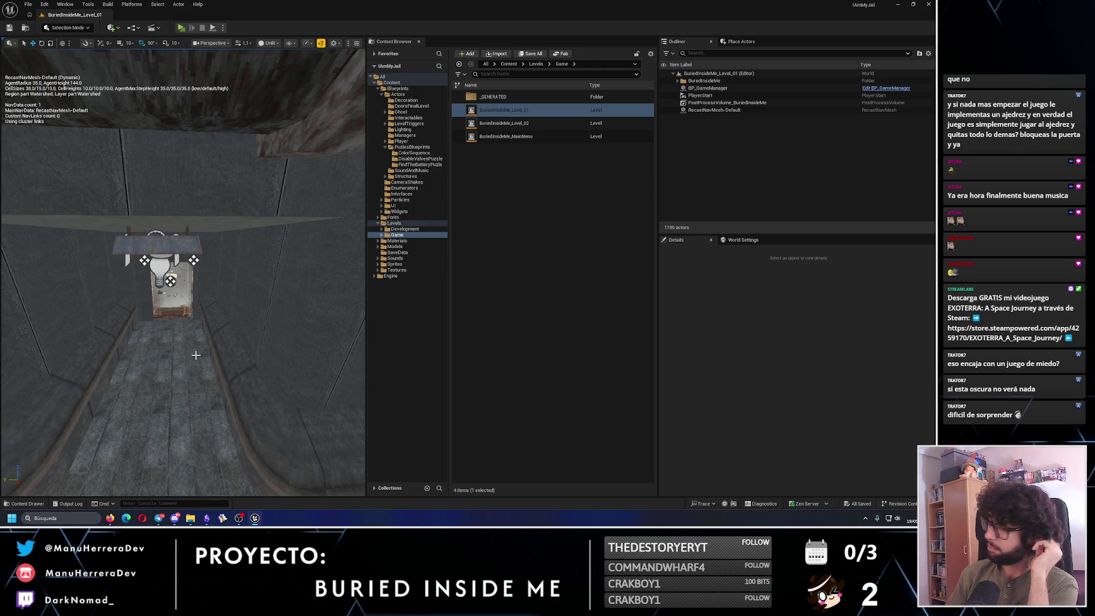
{"action": "left_click", "coordinate": [60, 517]}
{"action": "type", "text": "calculadora"}
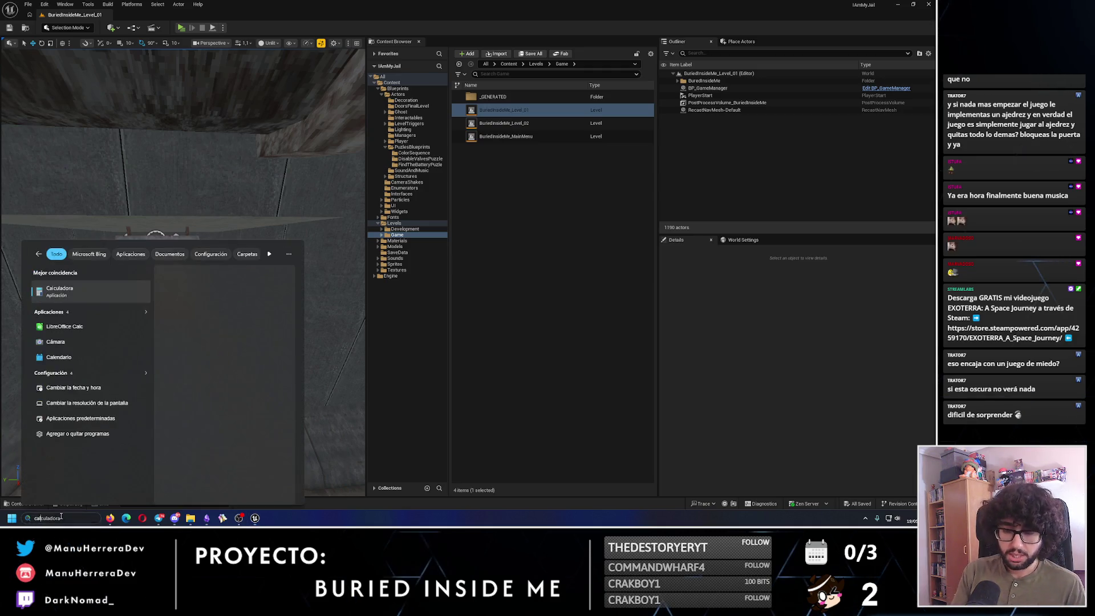
Launch Calculator and compute 15 + 40 = 55.
{"action": "key", "text": "Return"}
{"action": "left_click", "coordinate": [676, 369]}
{"action": "left_click", "coordinate": [705, 348]}
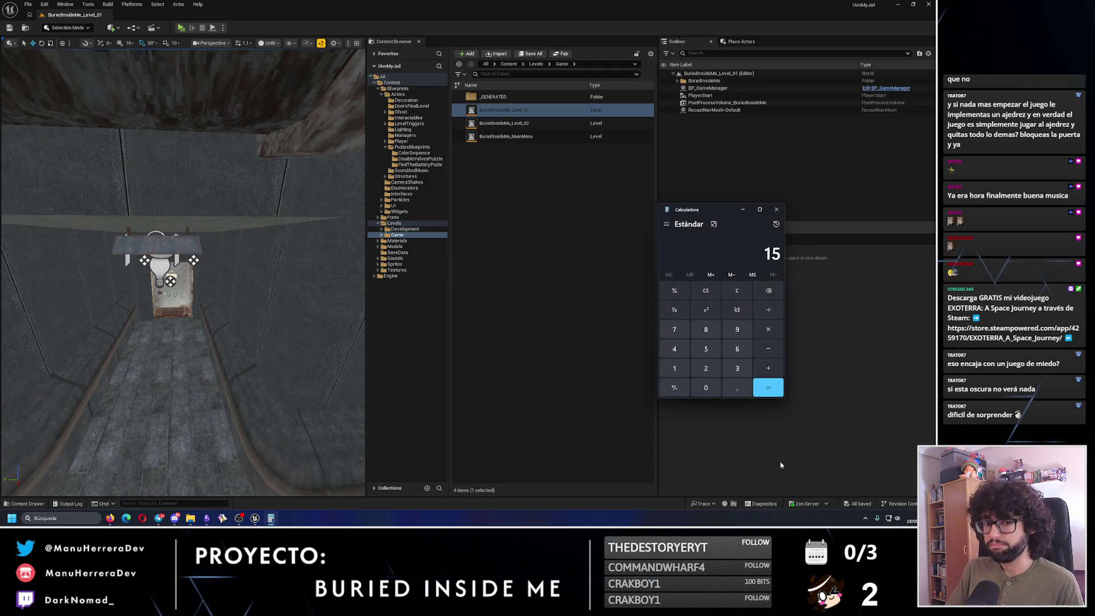
{"action": "left_click", "coordinate": [675, 350]}
{"action": "left_click", "coordinate": [706, 387]}
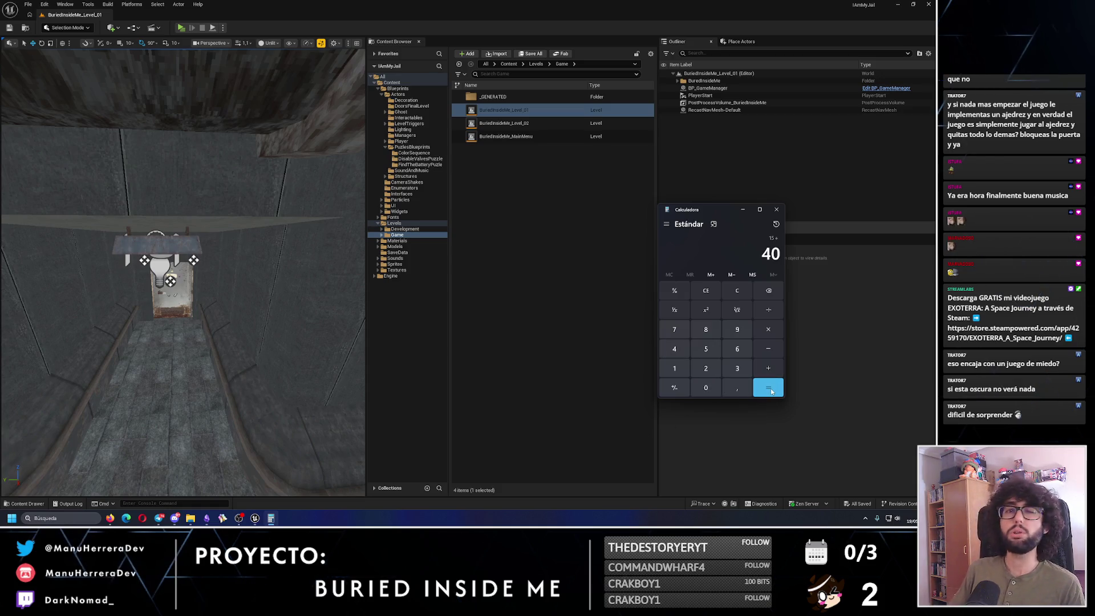
{"action": "left_click", "coordinate": [776, 391]}
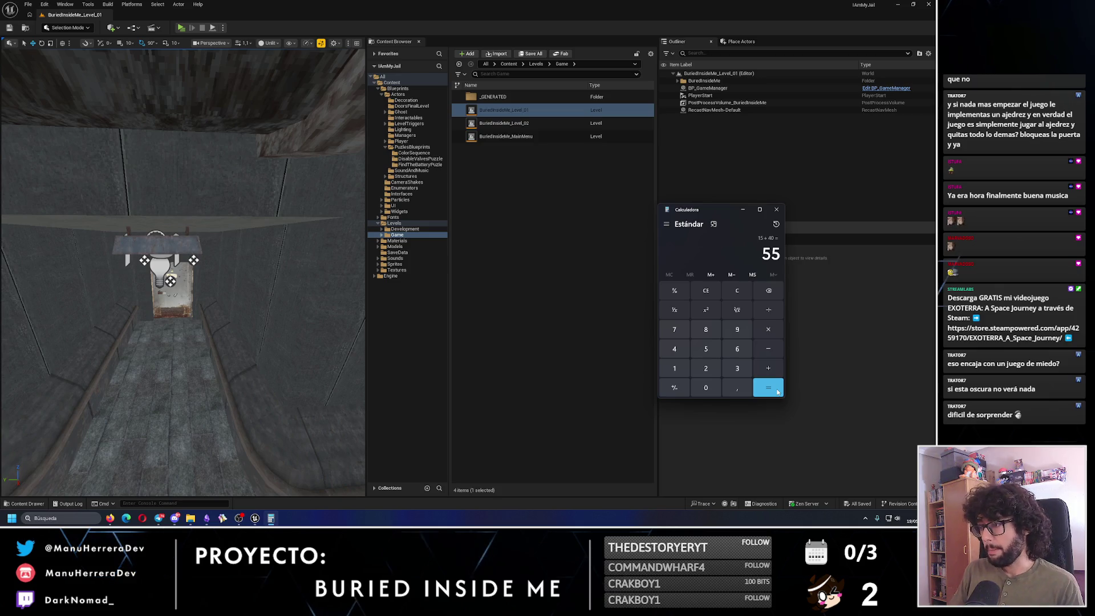
Glance at the level overhead, then add 5 to the 55 total to get 60.
{"action": "left_click", "coordinate": [313, 277]}
{"action": "mouse_move", "coordinate": [313, 276]}
{"action": "left_mouse_down"}
{"action": "mouse_move", "coordinate": [147, 493]}
{"action": "mouse_move", "coordinate": [276, 343]}
{"action": "left_mouse_up"}
{"action": "key", "text": "alt+Tab"}
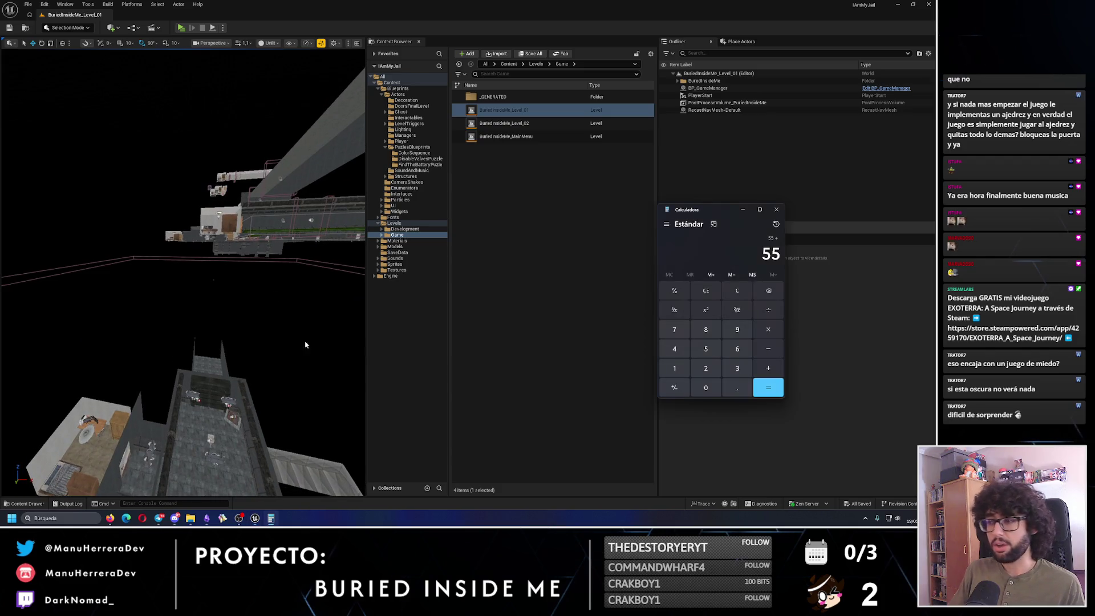
{"action": "left_click", "coordinate": [674, 368]}
{"action": "left_click", "coordinate": [770, 293]}
{"action": "left_click", "coordinate": [705, 349]}
{"action": "left_click", "coordinate": [767, 388]}
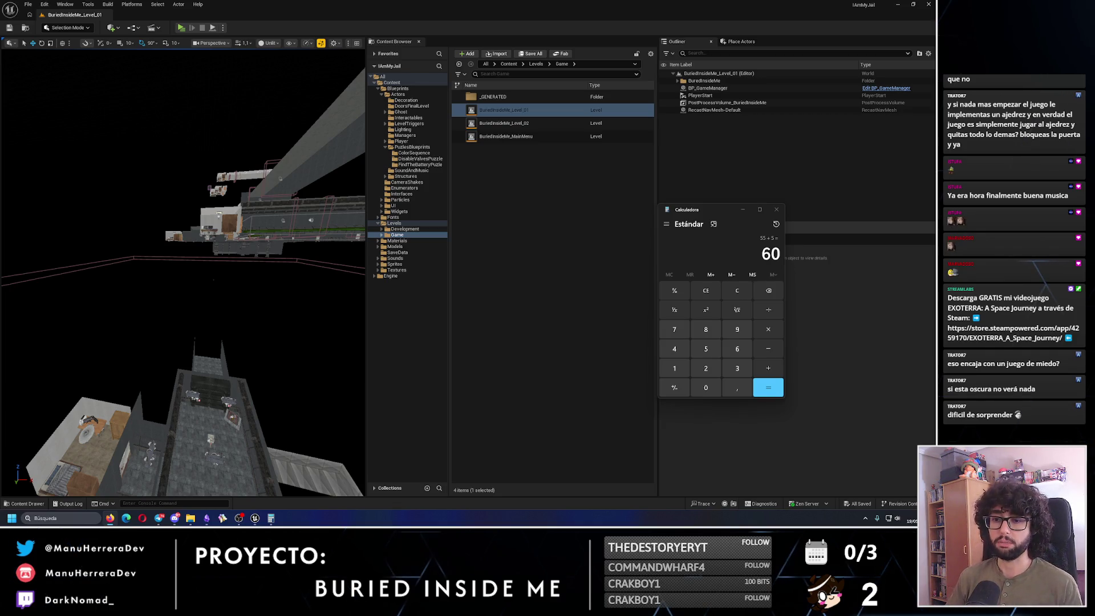
Bring the Level 01 viewport back to front and orbit around the level.
{"action": "left_click", "coordinate": [242, 282]}
{"action": "mouse_move", "coordinate": [316, 310]}
{"action": "left_mouse_down"}
{"action": "mouse_move", "coordinate": [258, 359]}
{"action": "mouse_move", "coordinate": [215, 309]}
{"action": "left_mouse_up"}
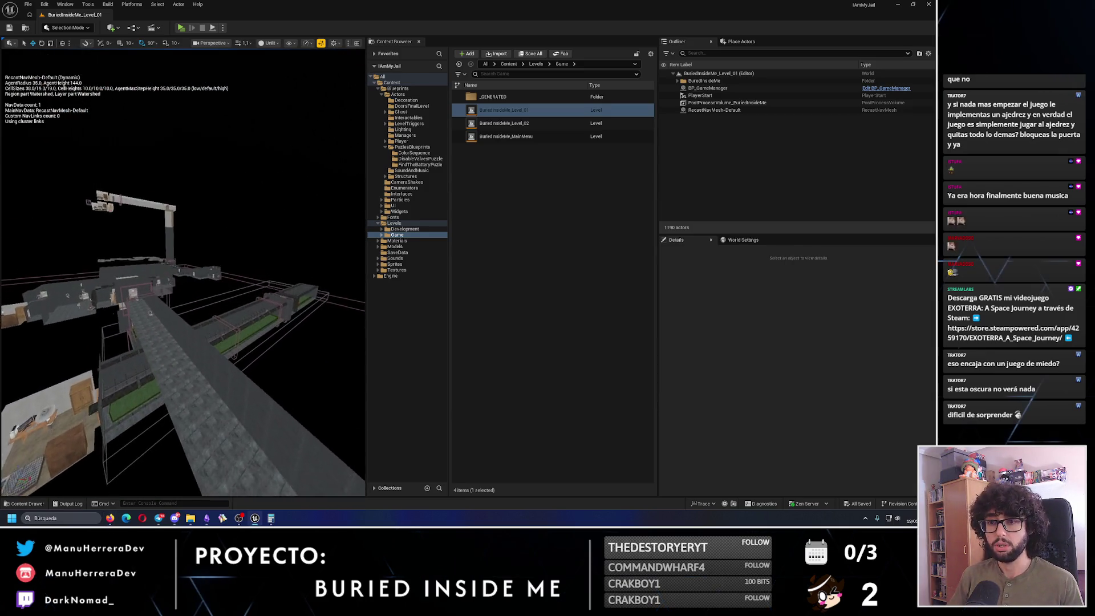
Fly into the corridor facing a door and rise to an overview of the whole room.
{"action": "left_click_drag", "start_coordinate": [213, 308], "coordinate": [202, 226]}
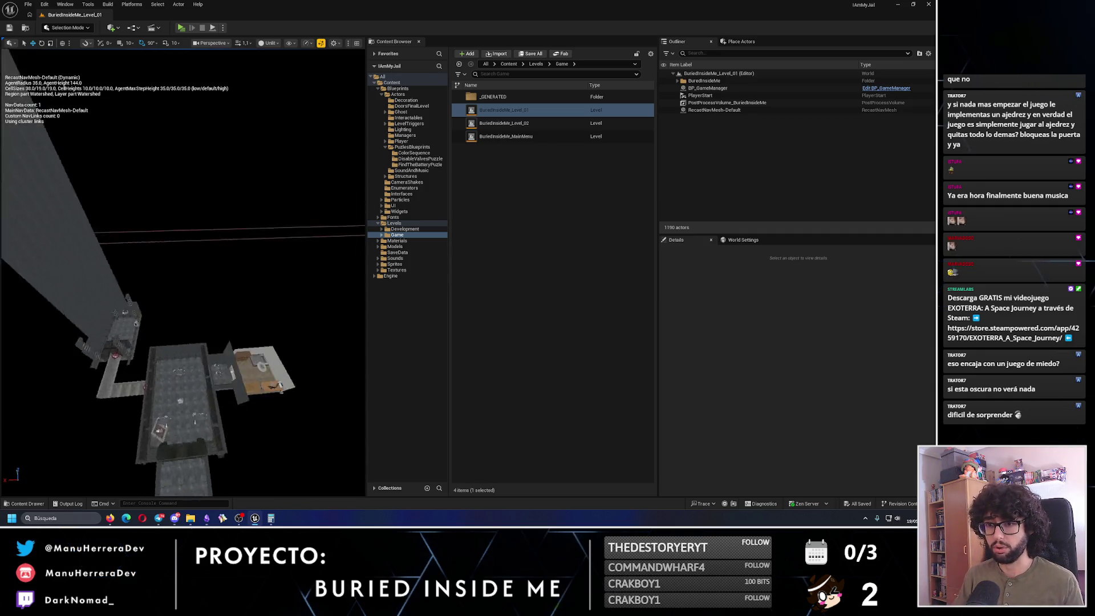
{"action": "left_click_drag", "start_coordinate": [202, 225], "coordinate": [185, 56]}
{"action": "scroll", "coordinate": [144, 305], "scroll_direction": "down", "scroll_amount": 5}
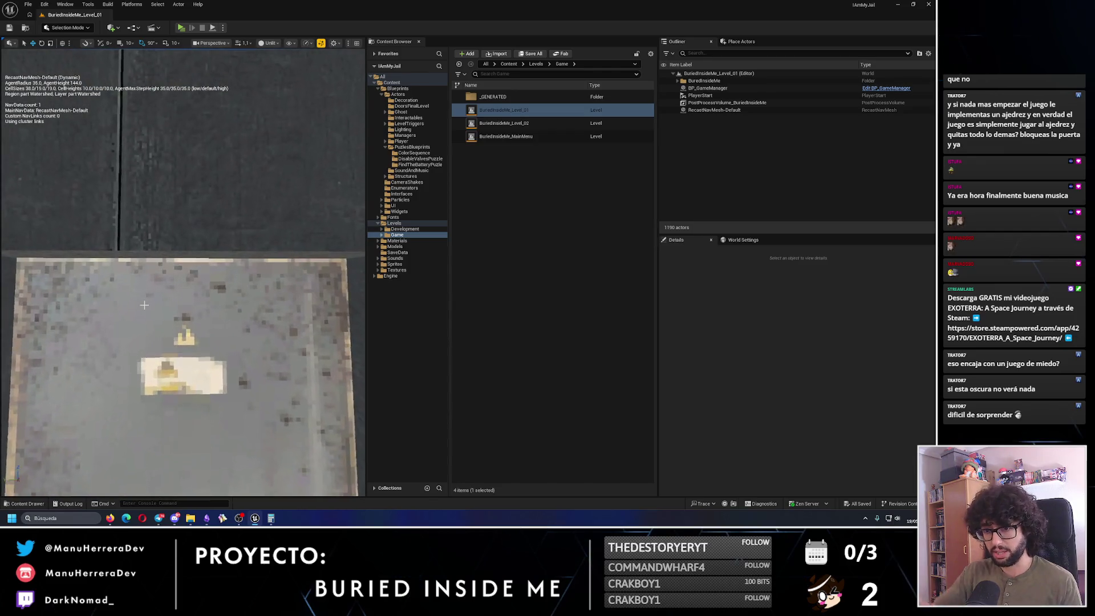
{"action": "left_click_drag", "start_coordinate": [144, 305], "coordinate": [173, 313]}
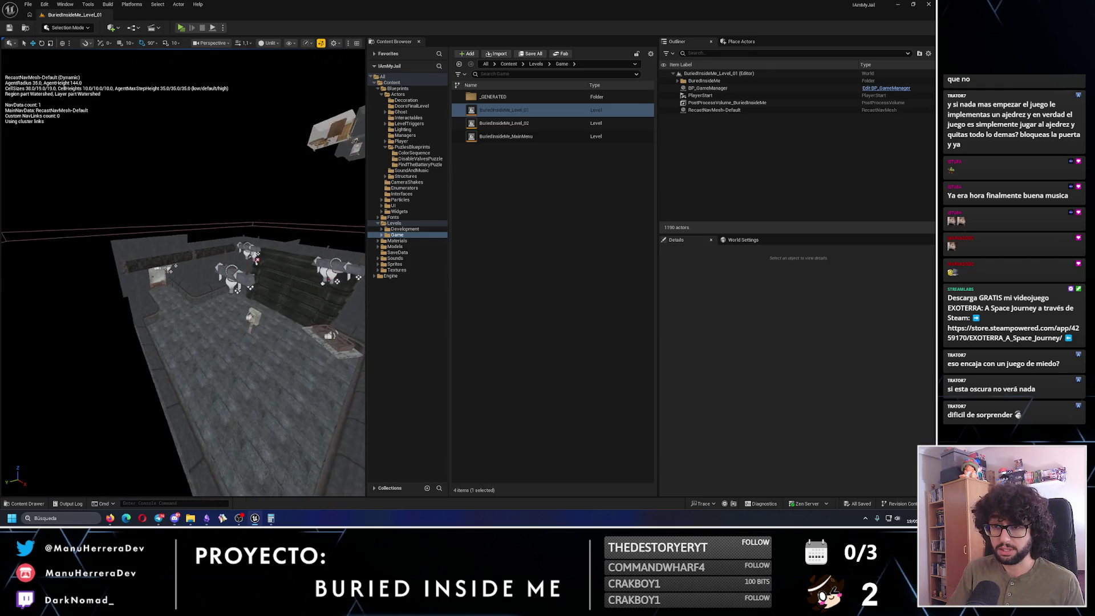
{"action": "left_click_drag", "start_coordinate": [174, 313], "coordinate": [143, 309]}
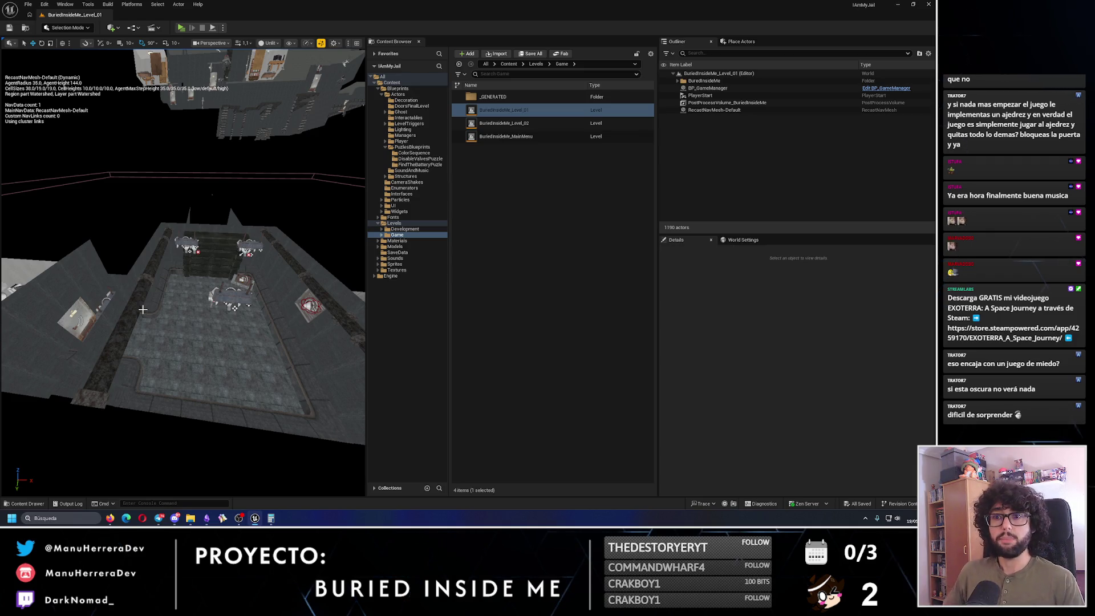
Fly over the bedroom with wooden cabinets and move into the dark room with lighting on.
{"action": "left_click_drag", "start_coordinate": [143, 309], "coordinate": [240, 366]}
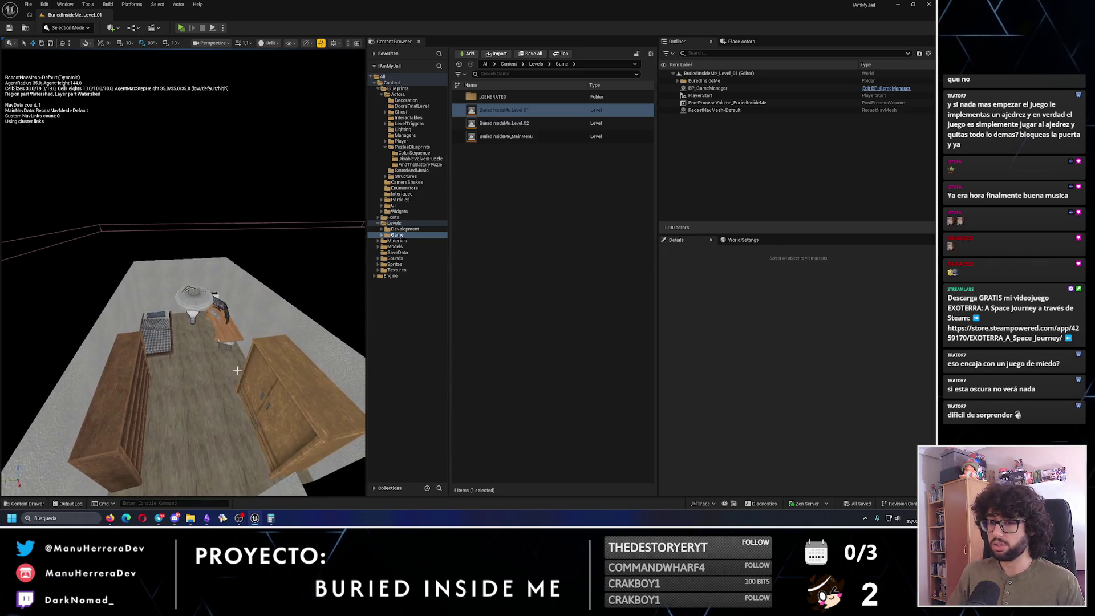
{"action": "scroll", "coordinate": [240, 366], "scroll_direction": "down", "scroll_amount": 5}
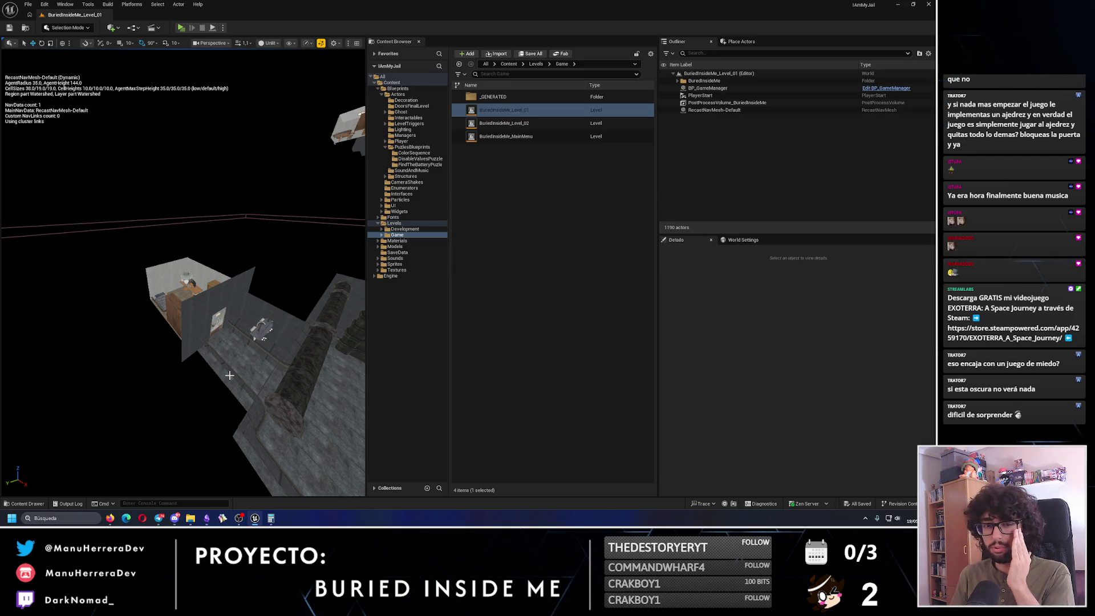
{"action": "key", "text": "w"}
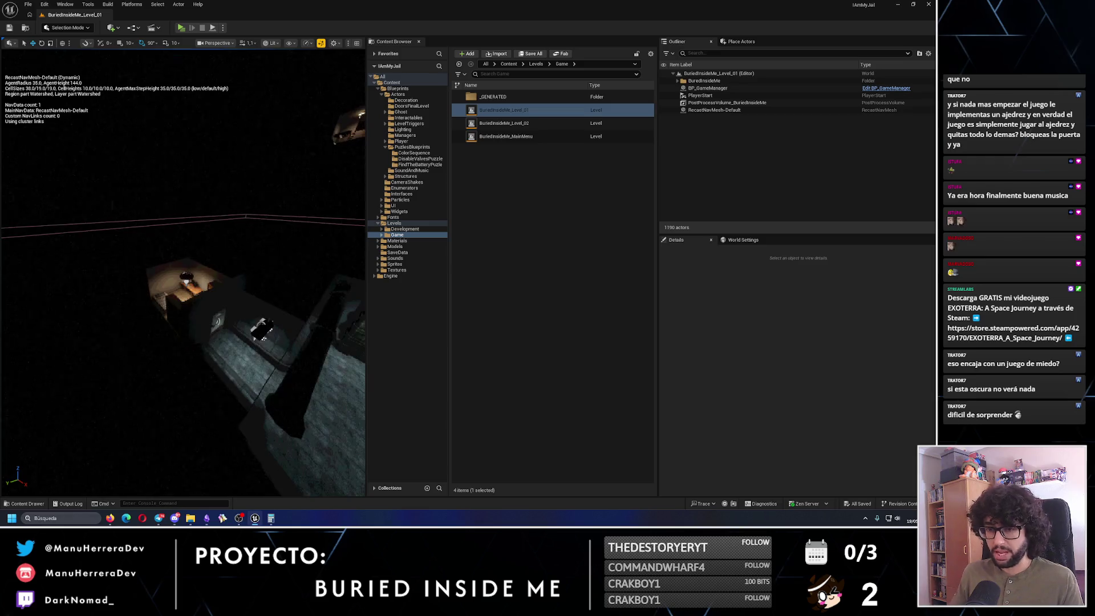
Nudge toward the door and list the folders inside Content in the Content Browser.
{"action": "key", "text": "w"}
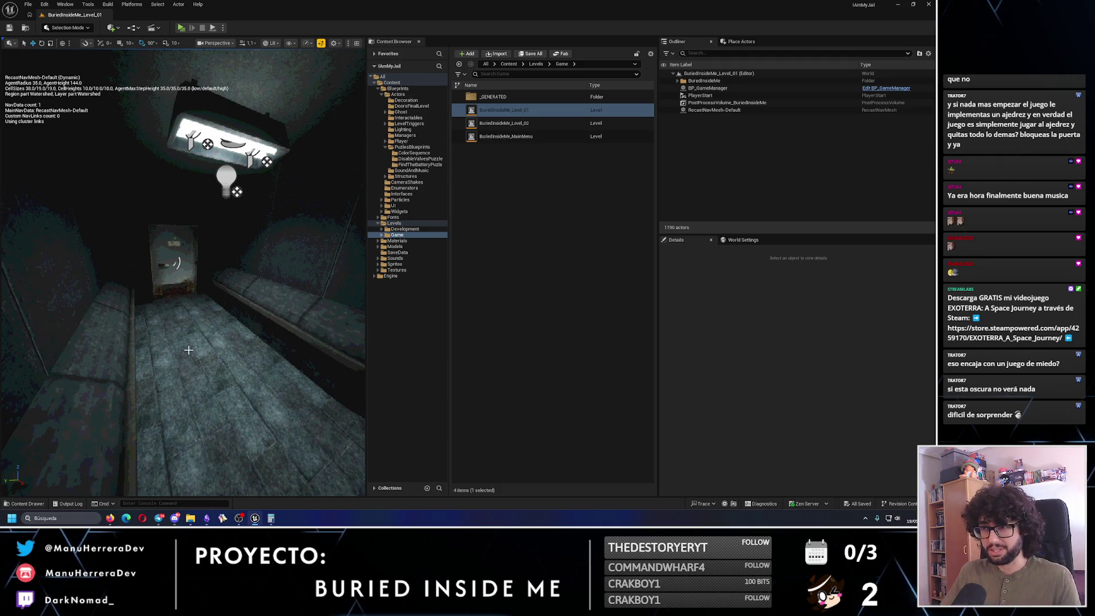
{"action": "left_click", "coordinate": [375, 86]}
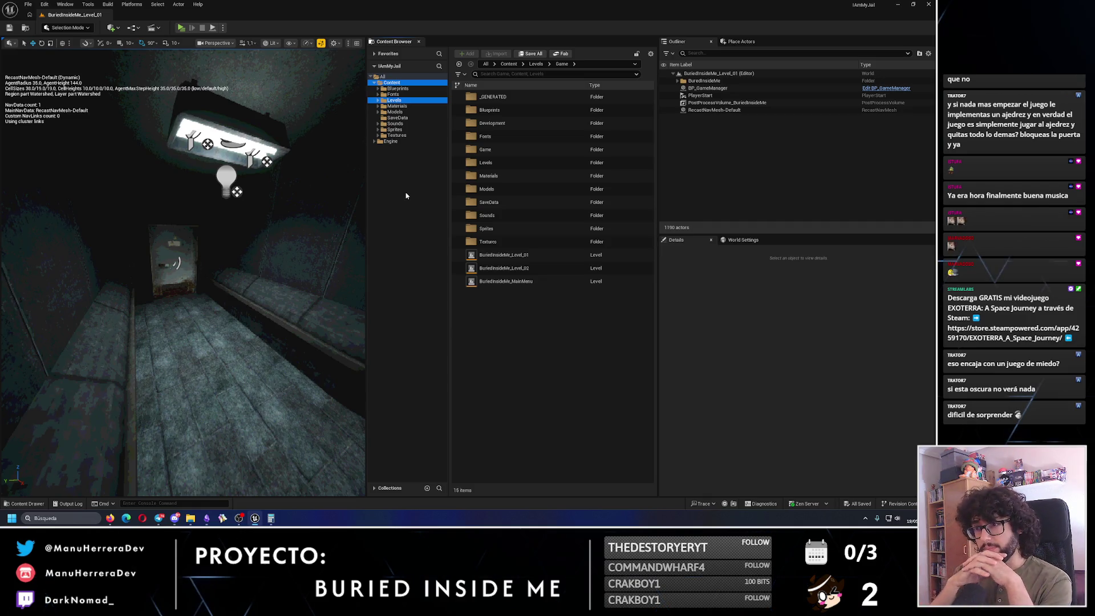
{"action": "left_click", "coordinate": [392, 83]}
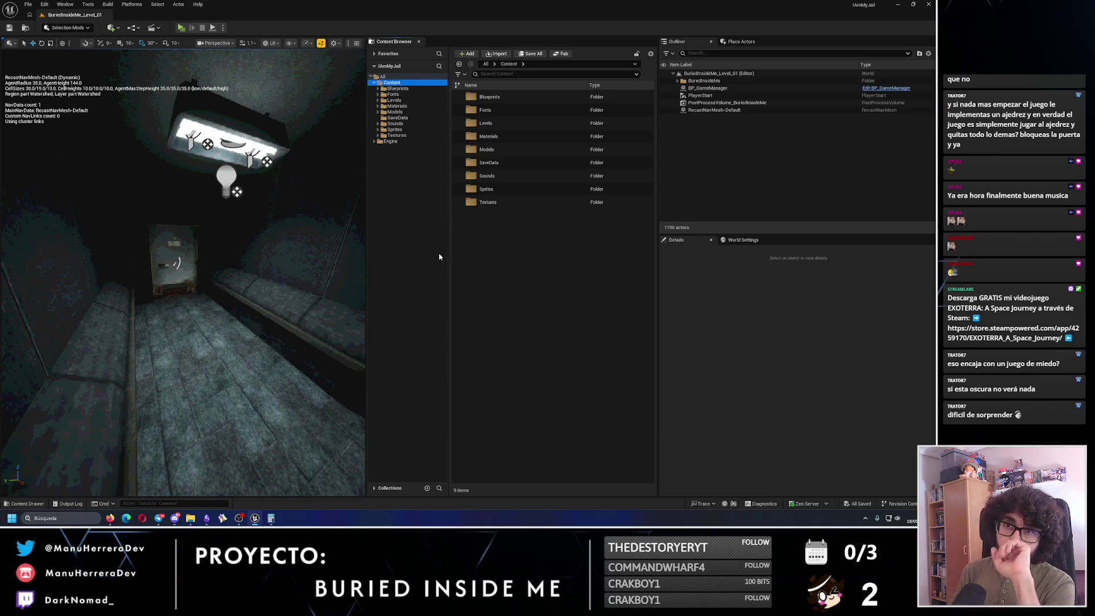
Pull back over the corridor floor, toggle the stats and return the viewport to Unlit.
{"action": "left_click_drag", "start_coordinate": [158, 275], "coordinate": [178, 495]}
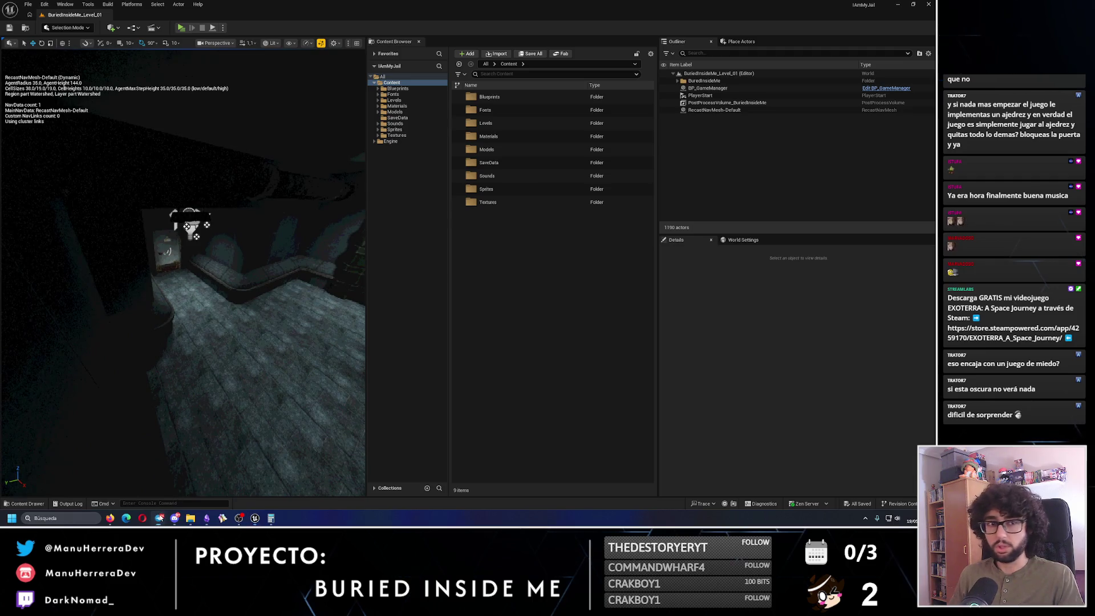
{"action": "key", "text": "p"}
{"action": "key", "text": "p"}
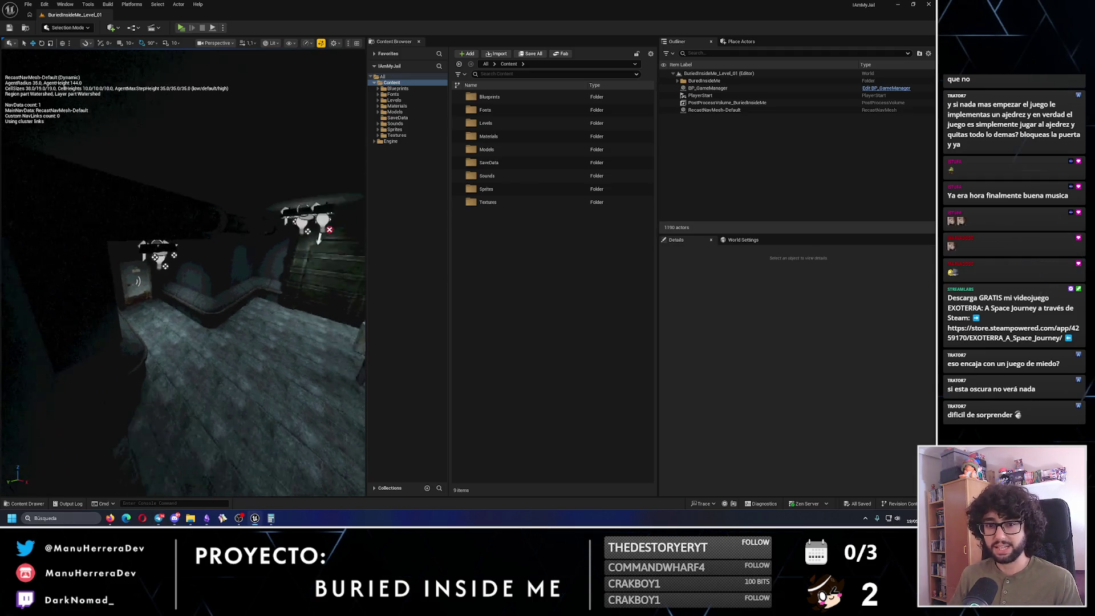
{"action": "key", "text": "alt+3"}
{"action": "left_click_drag", "start_coordinate": [183, 274], "coordinate": [197, 282]}
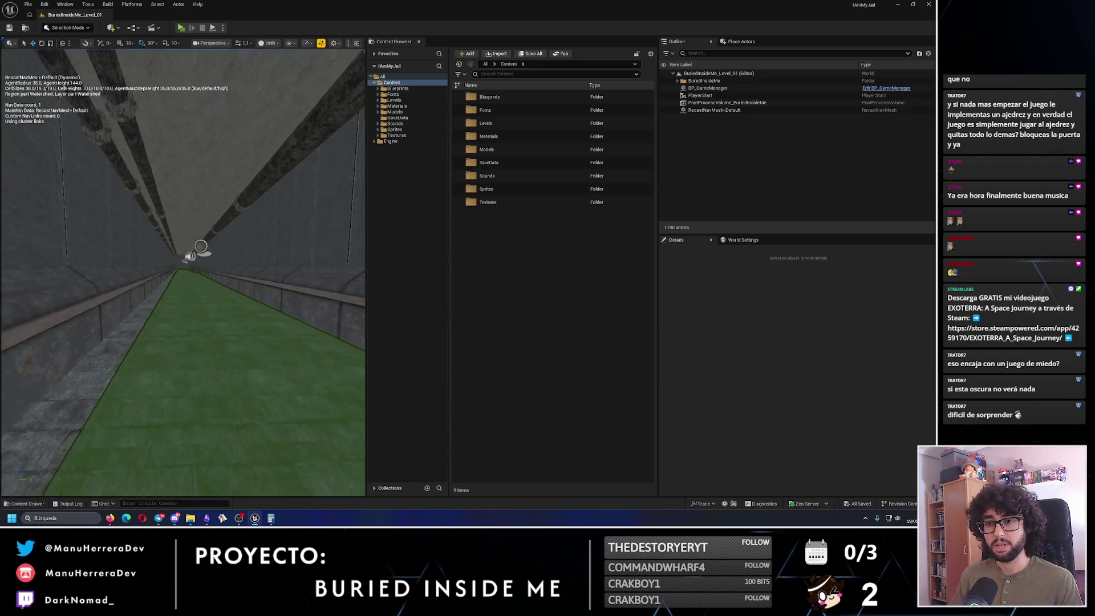
Fly down the green-floored corridor toward an overhead view of the connected rooms.
{"action": "left_click_drag", "start_coordinate": [197, 282], "coordinate": [246, 369]}
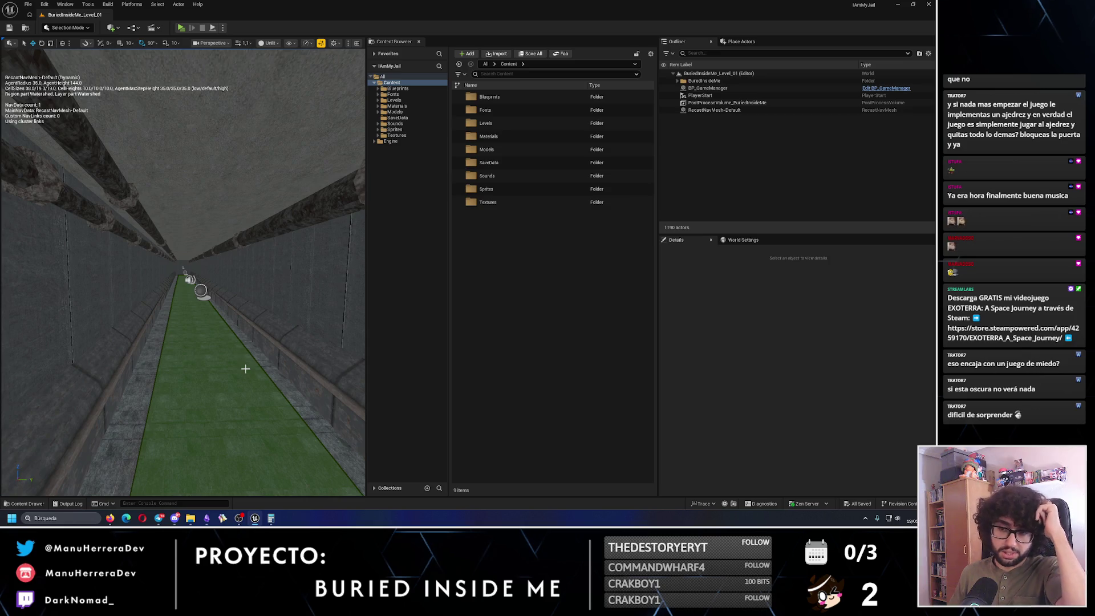
{"action": "mouse_move", "coordinate": [200, 290]}
{"action": "left_mouse_down"}
{"action": "mouse_move", "coordinate": [206, 257]}
{"action": "mouse_move", "coordinate": [183, 274]}
{"action": "mouse_move", "coordinate": [223, 346]}
{"action": "left_mouse_up"}
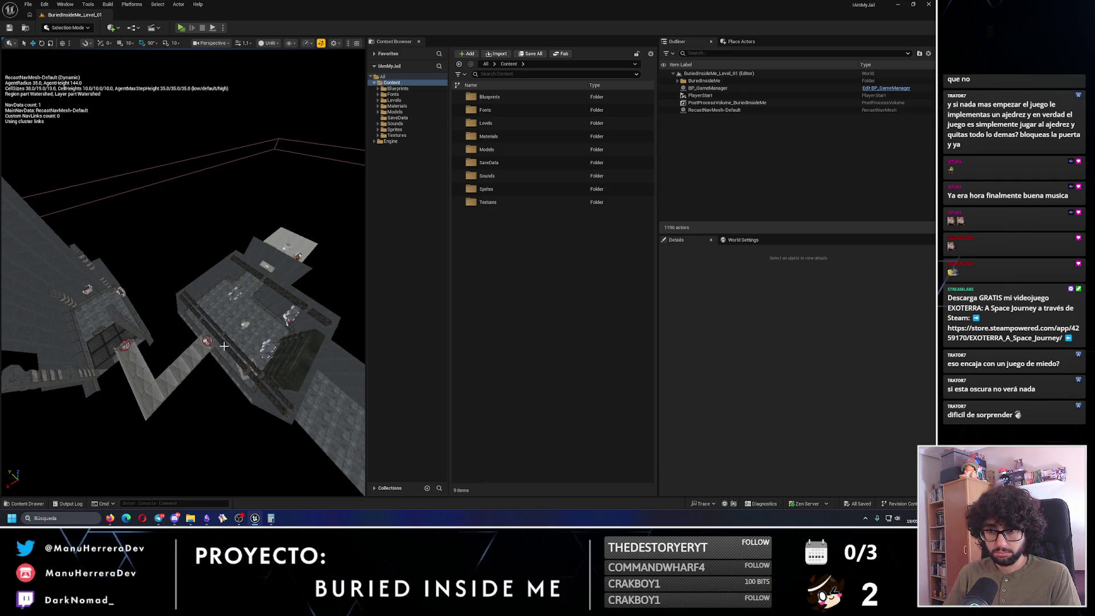
Fly toward the furnished room, then bring the Obsidian Level Design notes to the front.
{"action": "mouse_move", "coordinate": [223, 345]}
{"action": "left_mouse_down"}
{"action": "mouse_move", "coordinate": [172, 325]}
{"action": "mouse_move", "coordinate": [225, 349]}
{"action": "left_mouse_up"}
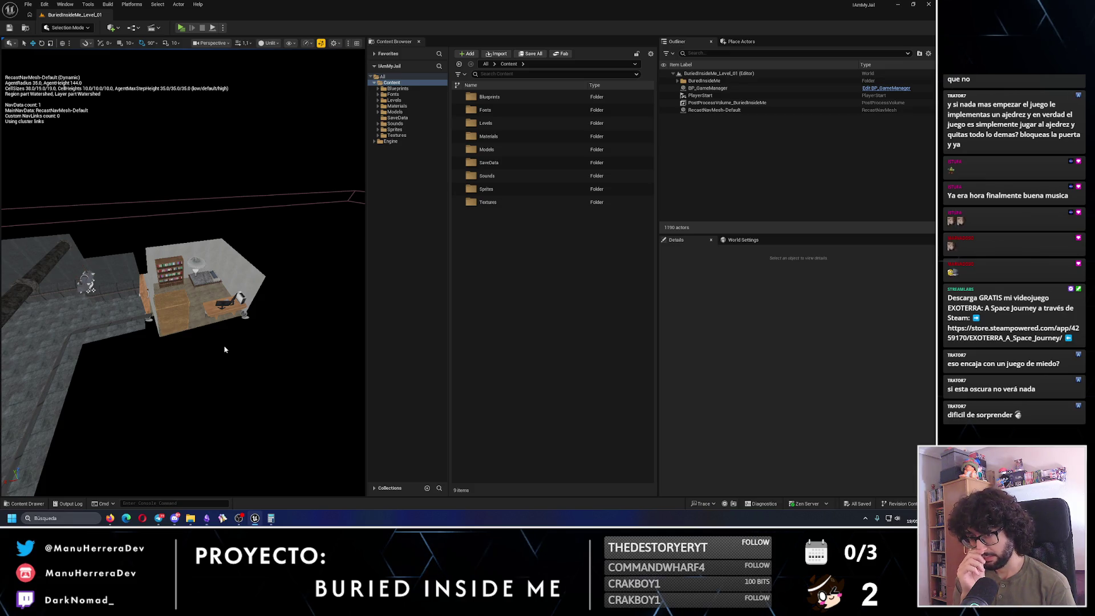
{"action": "left_click", "coordinate": [207, 519]}
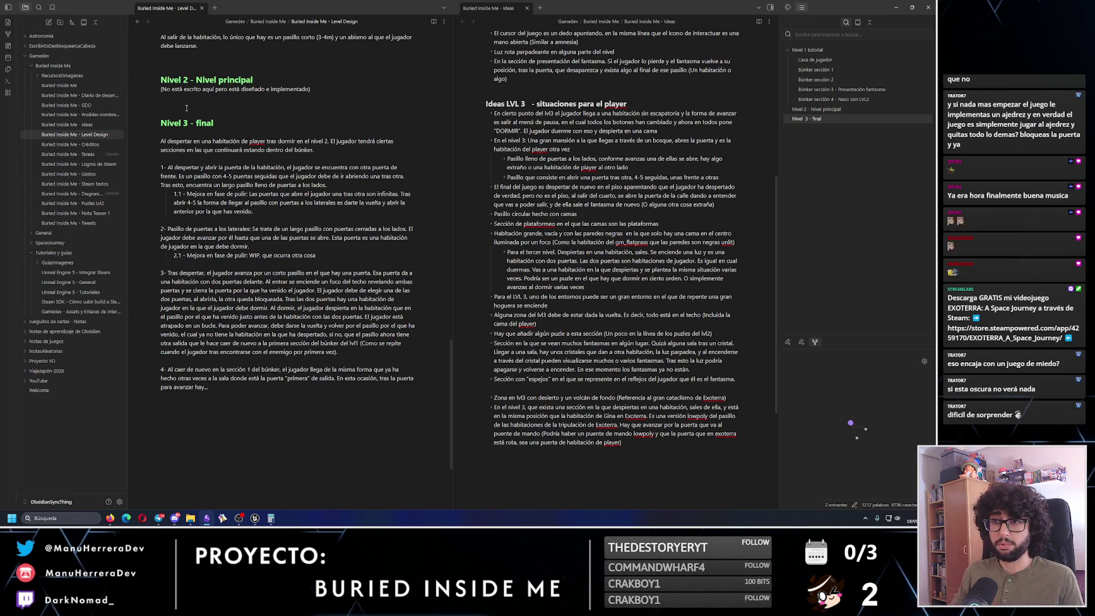
Replace the lowercase 'f' so the heading reads 'Nivel 3 - Final'.
{"action": "triple_click", "coordinate": [204, 124]}
{"action": "key", "text": "End"}
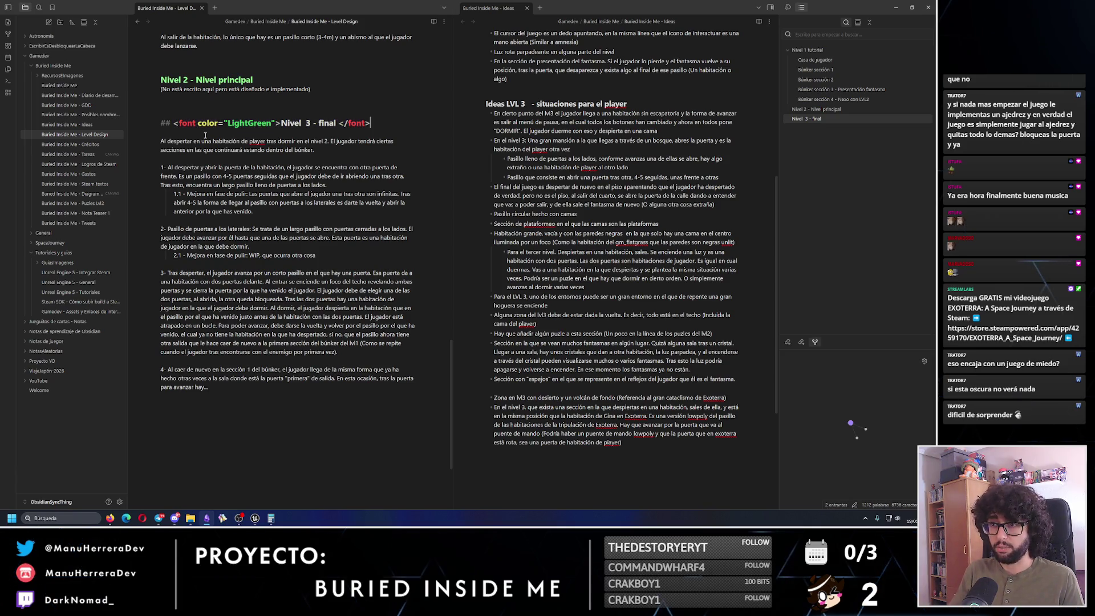
{"action": "key", "text": "BackSpace"}
{"action": "type", "text": "F"}
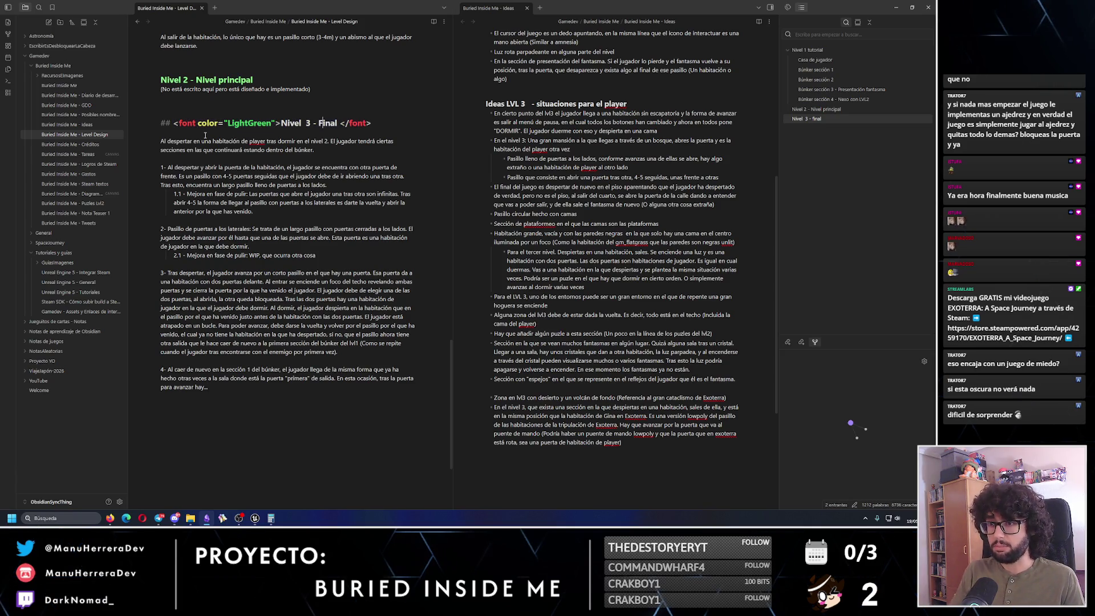
{"action": "left_click", "coordinate": [210, 160]}
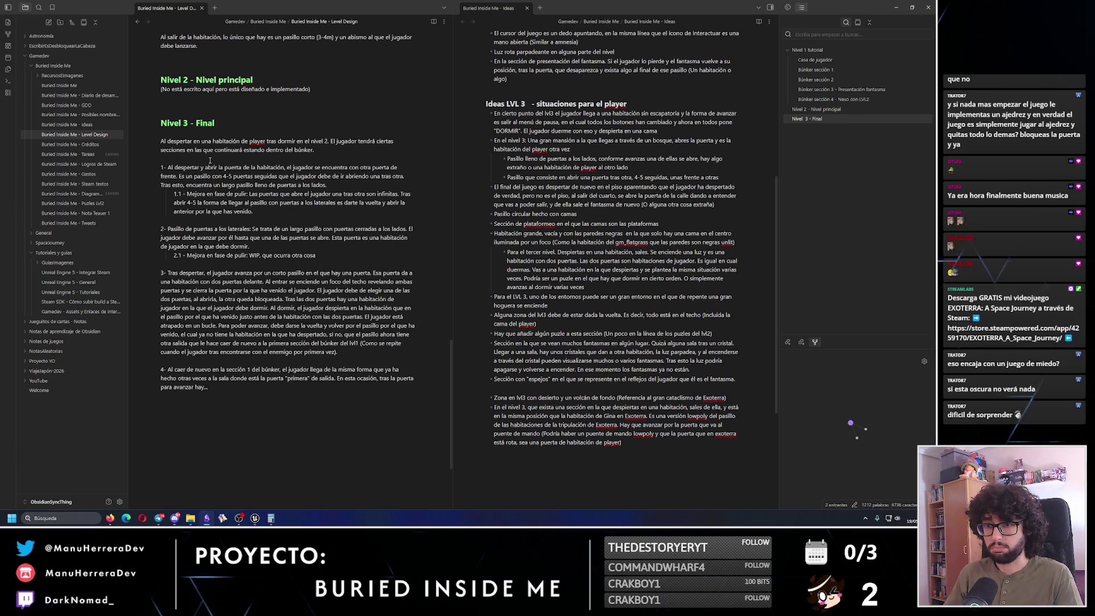
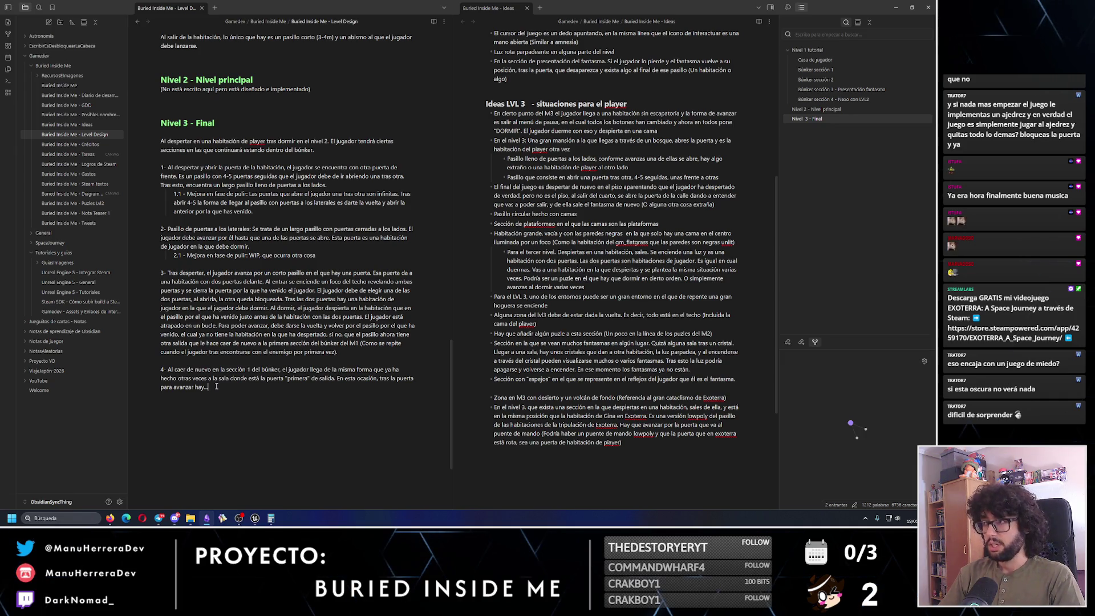
Switch to Unreal Editor, fly into the lit pillar room and launch Play-In-Editor.
{"action": "key", "text": "alt+Tab"}
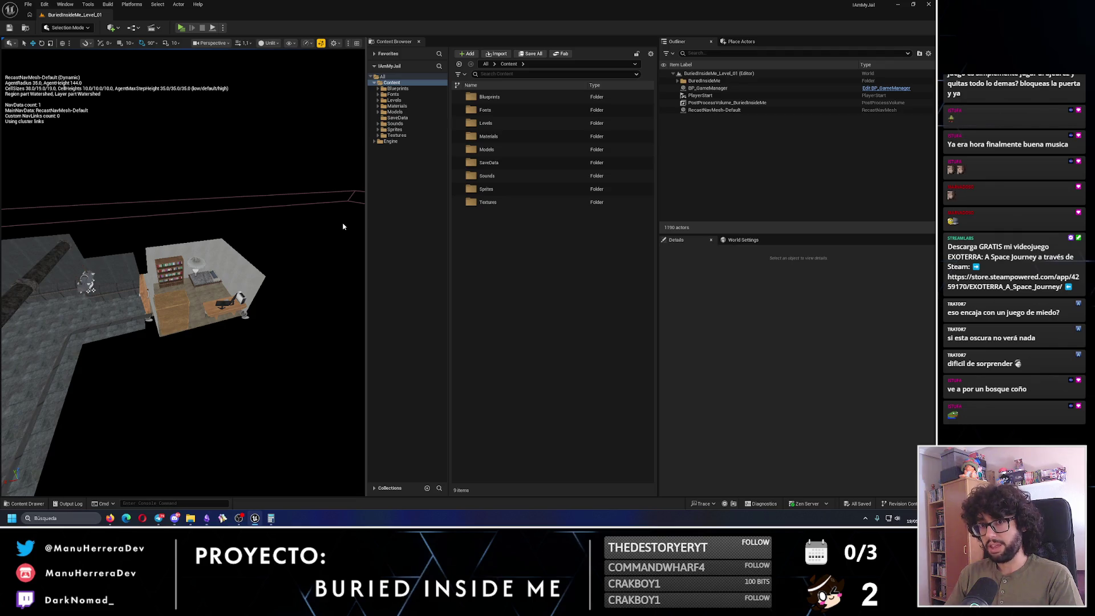
{"action": "left_click_drag", "start_coordinate": [342, 226], "coordinate": [342, 226]}
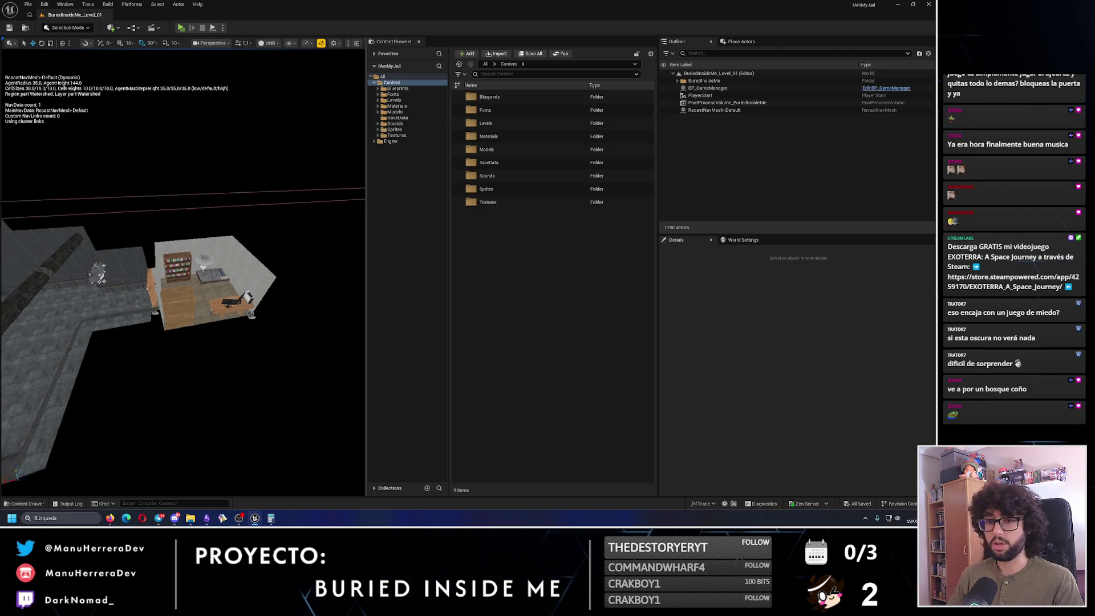
{"action": "left_click_drag", "start_coordinate": [172, 207], "coordinate": [172, 207]}
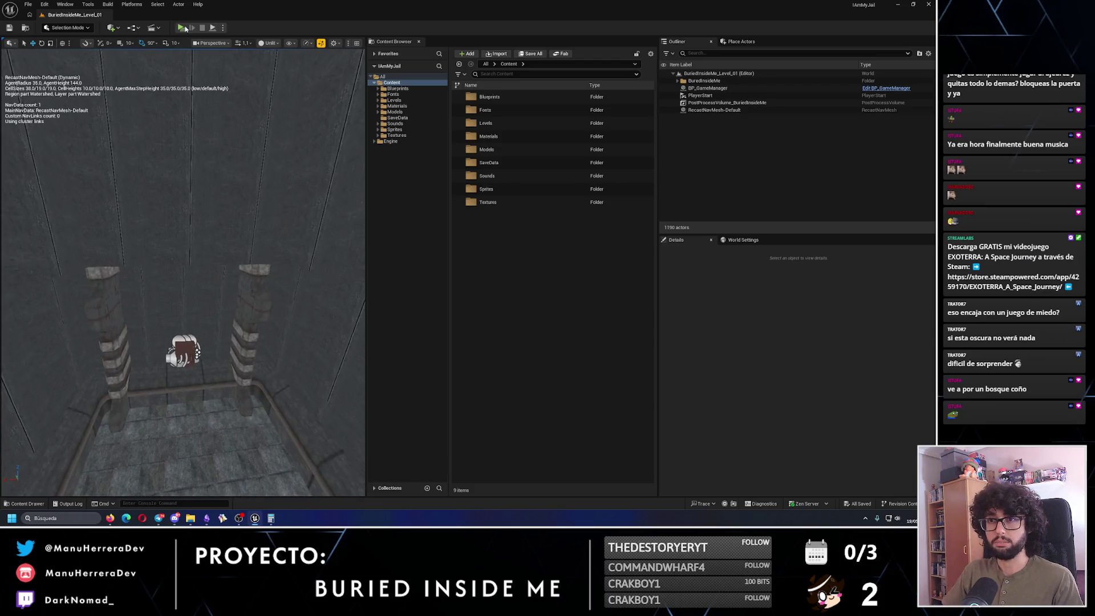
{"action": "key", "text": "alt+p"}
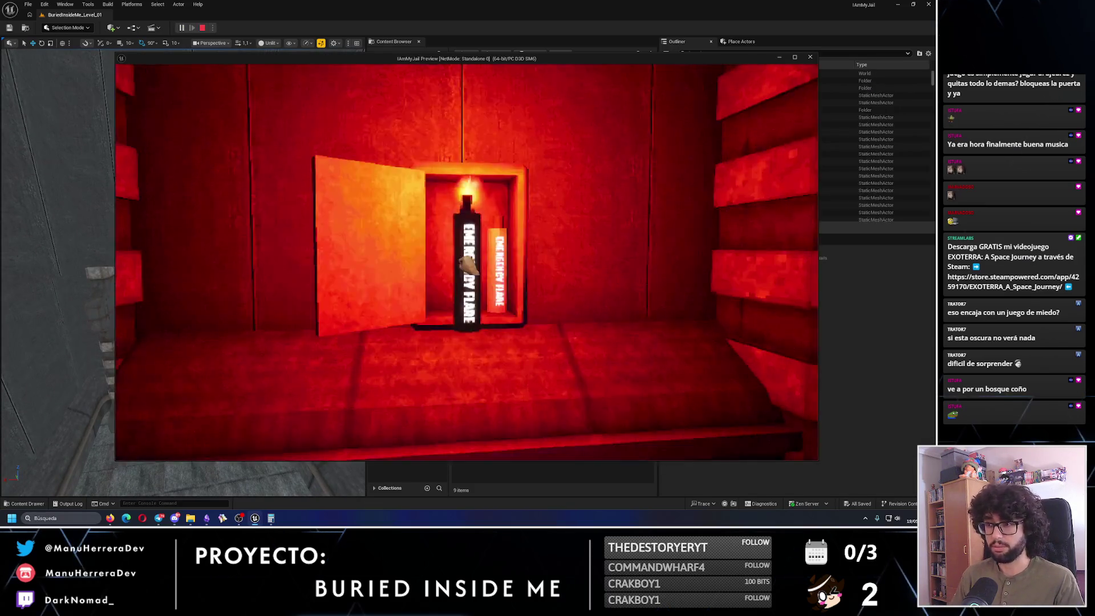
Walk the player across the grated floor, out of the red corridor and up to the barred window.
{"action": "key", "text": "w"}
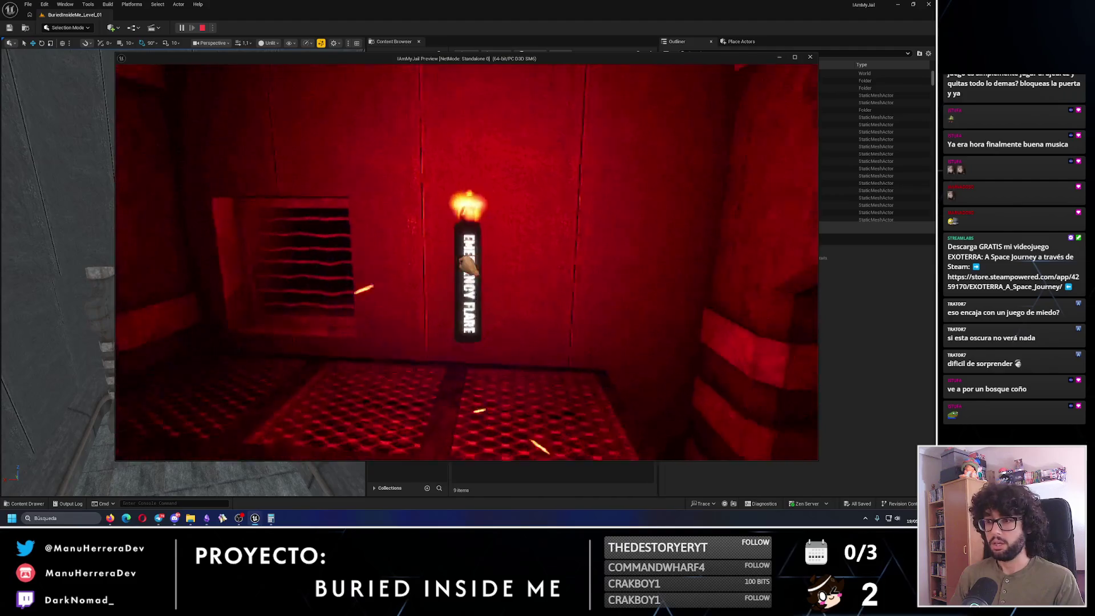
{"action": "key", "text": "w"}
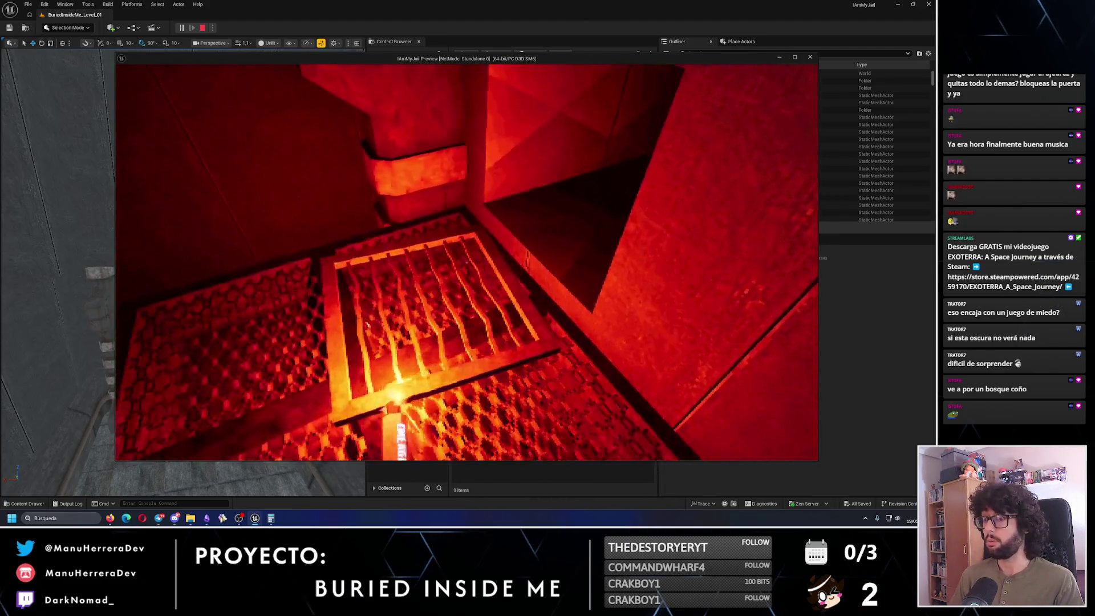
{"action": "left_click", "coordinate": [257, 244]}
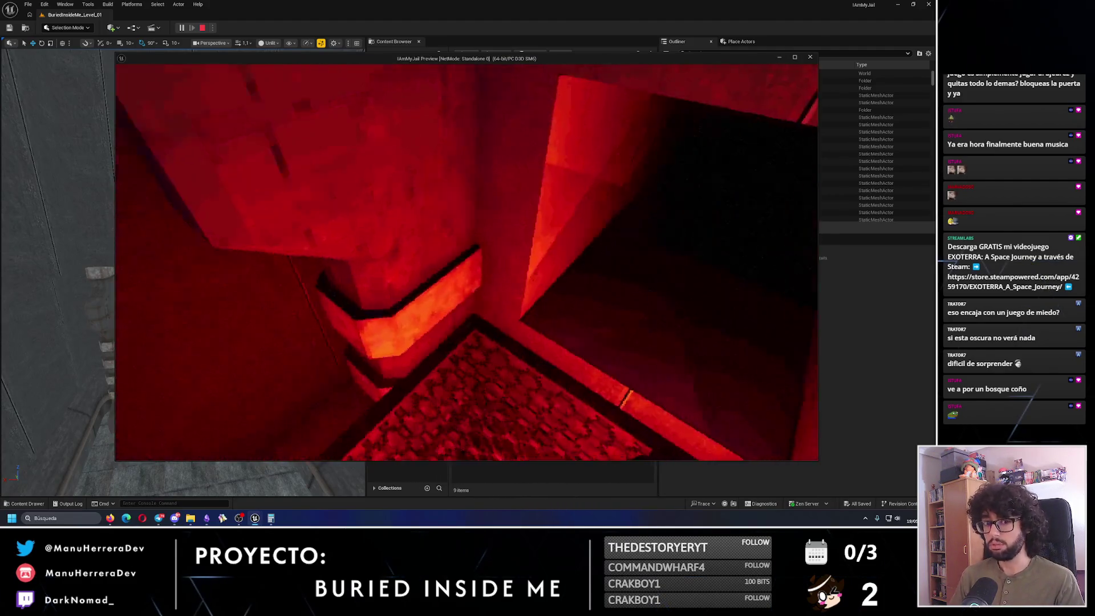
{"action": "key", "text": "w"}
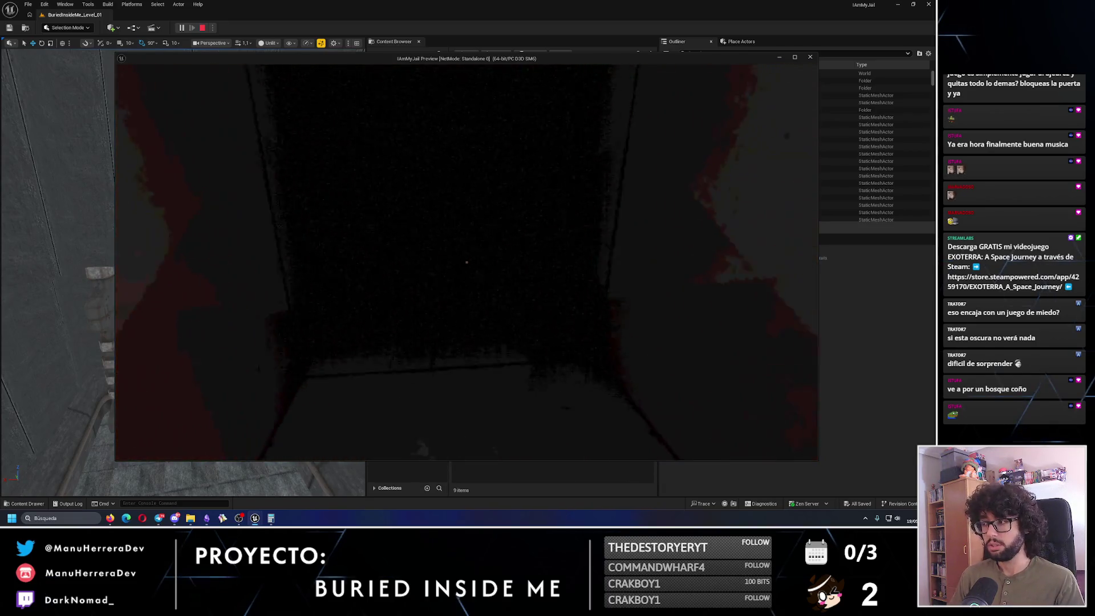
{"action": "key", "text": "w"}
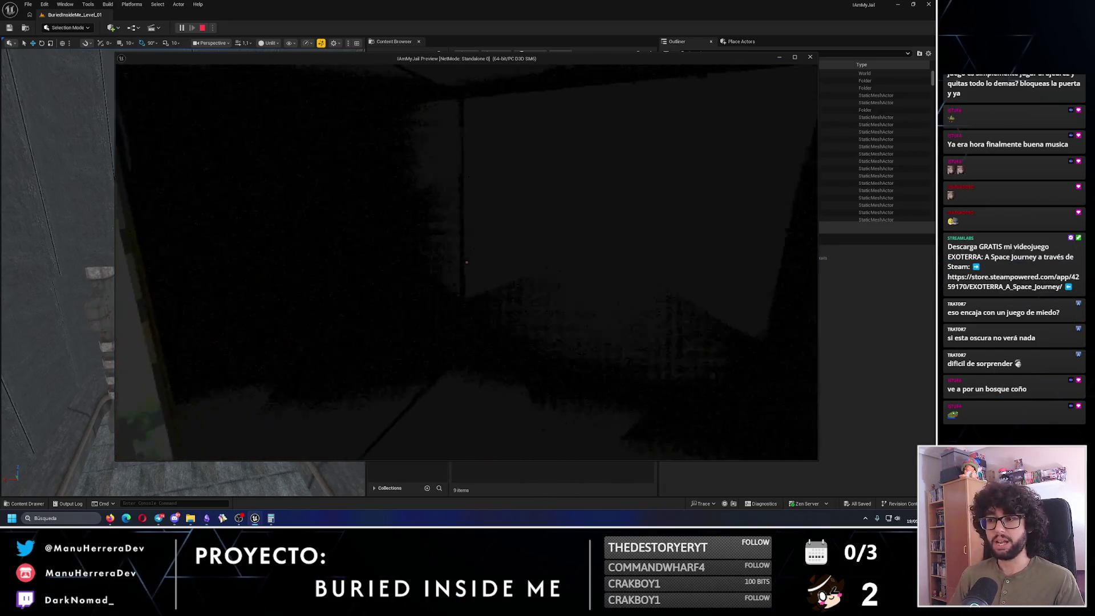
{"action": "key", "text": "w"}
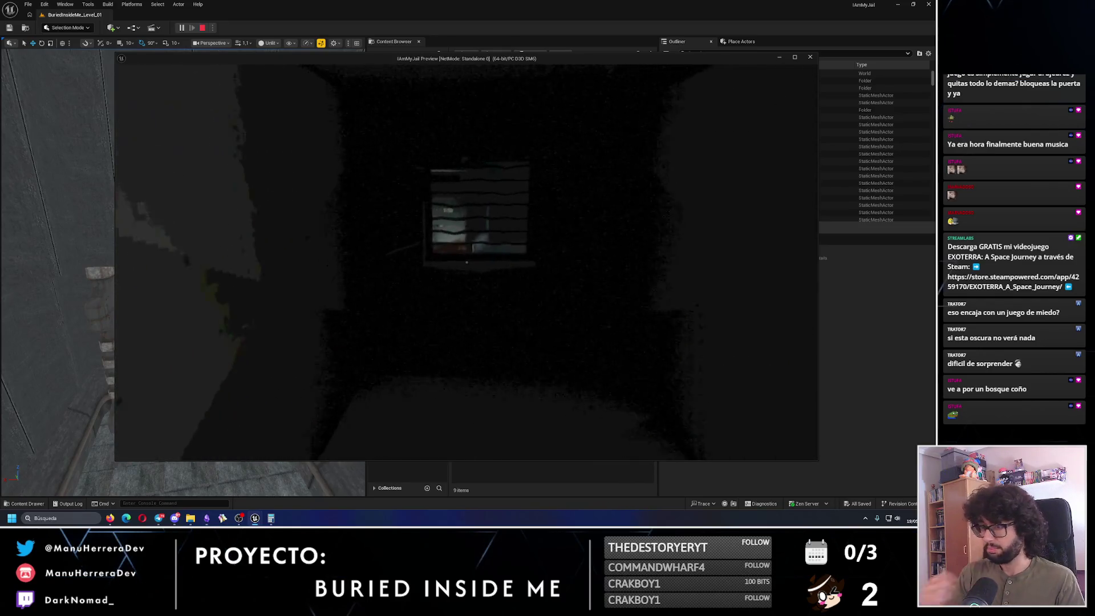
Cross the tiled room, sprint to the lit door and open it into the bedroom.
{"action": "key", "text": "w"}
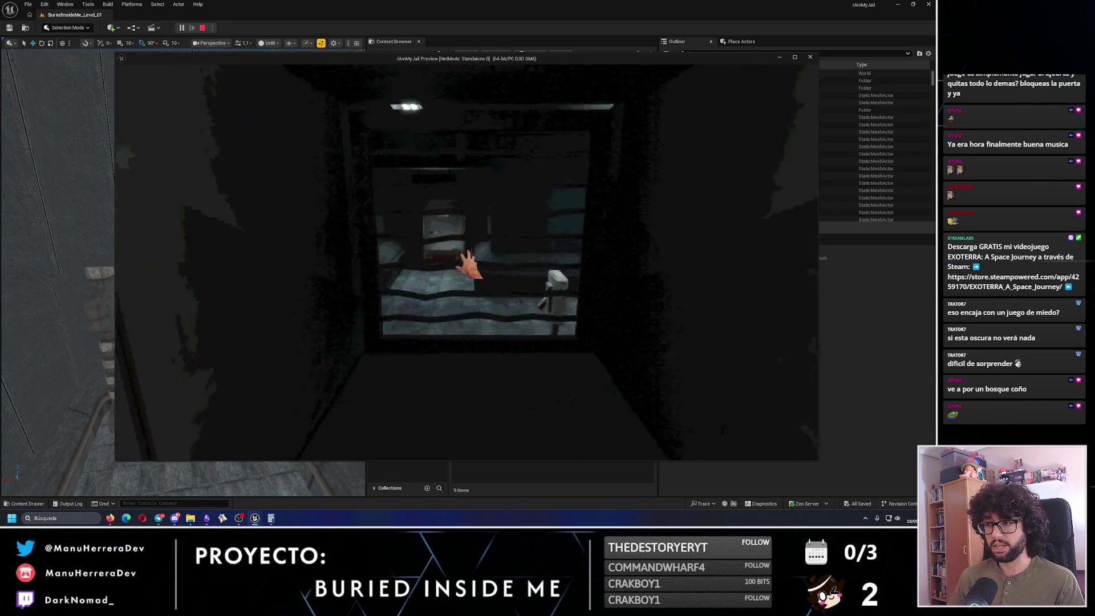
{"action": "key", "text": "w"}
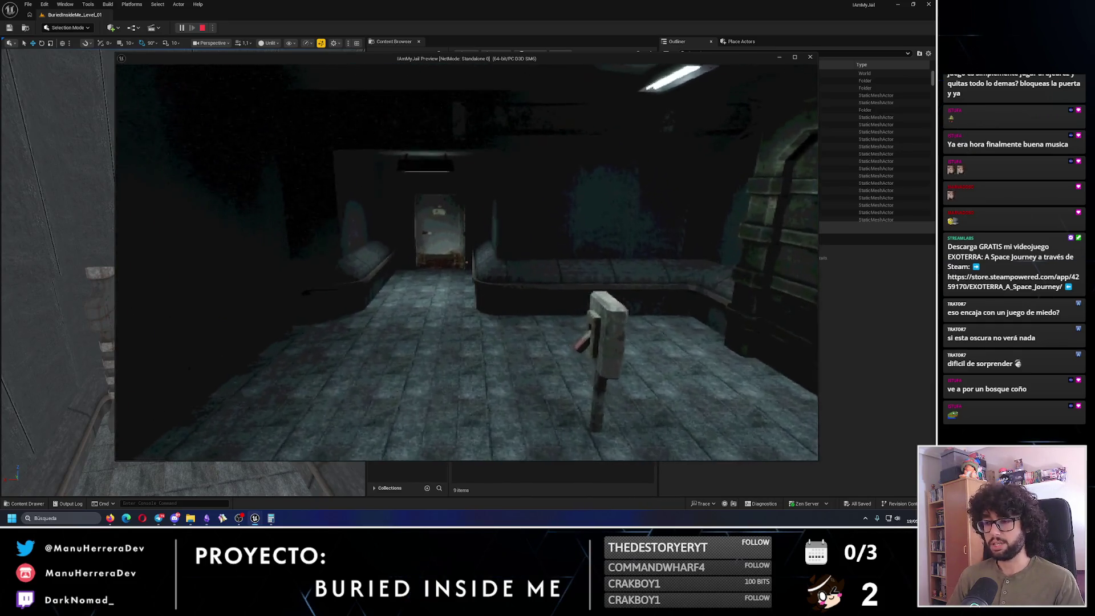
{"action": "key", "text": "shift+w"}
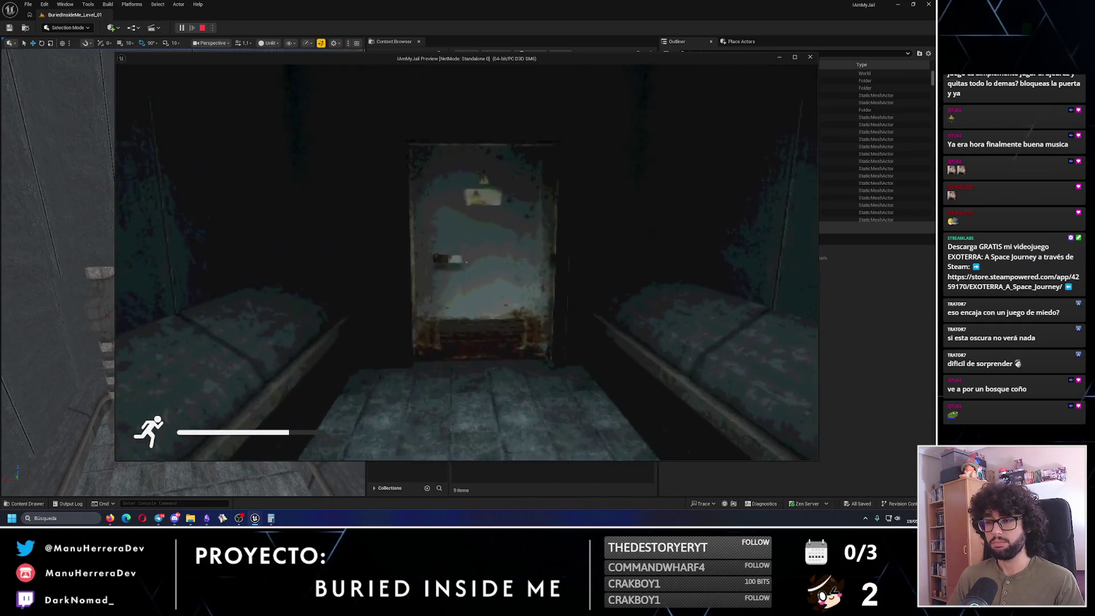
{"action": "key", "text": "e"}
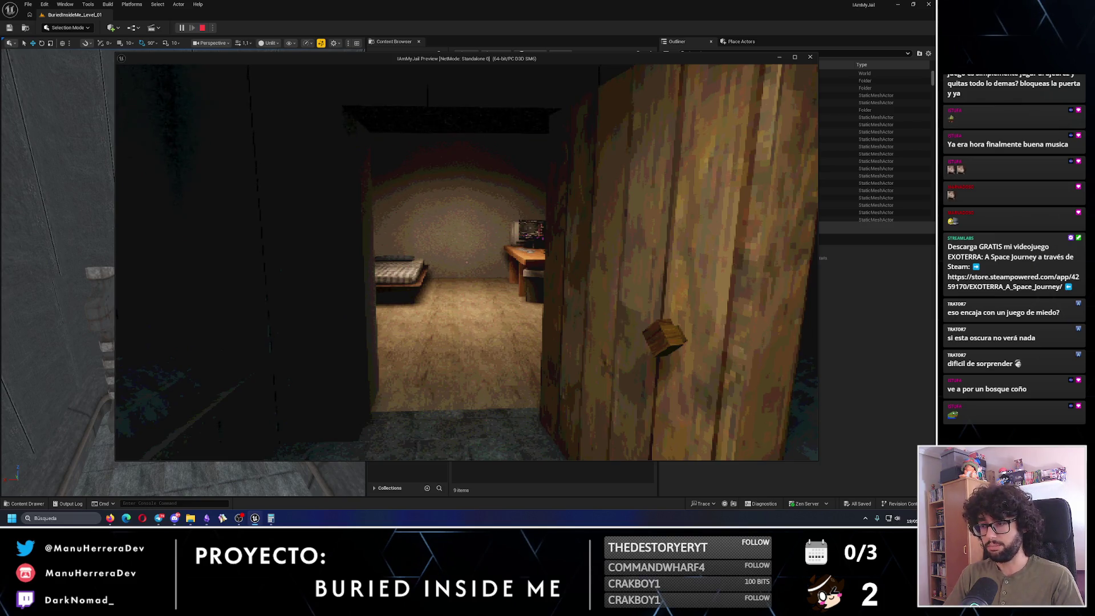
Enter the bedroom toward the bed and desk, then return and close the door behind.
{"action": "key", "text": "w"}
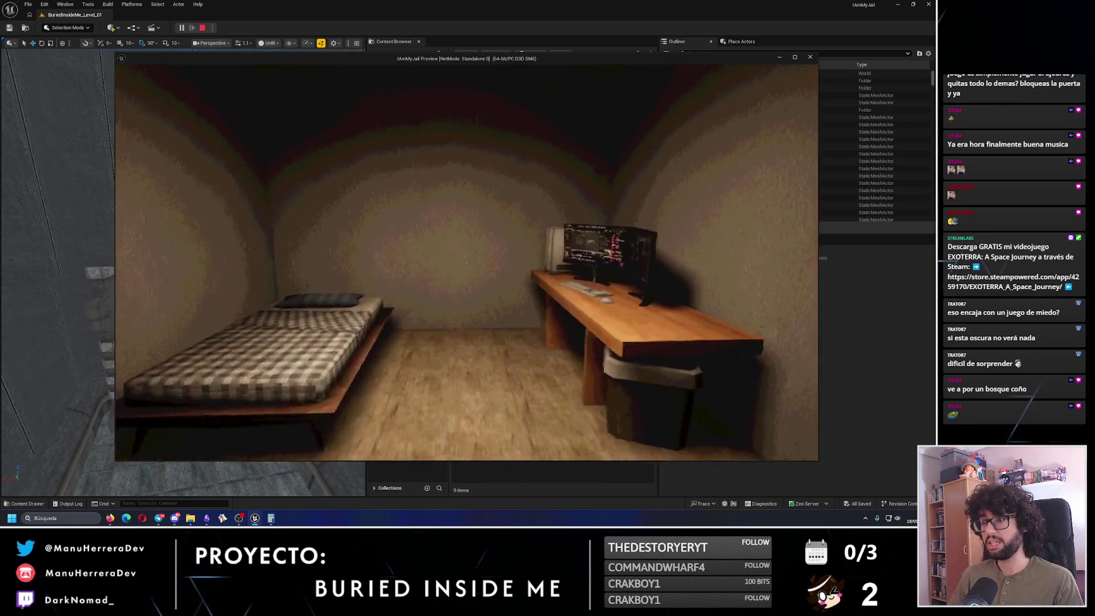
{"action": "key", "text": "w"}
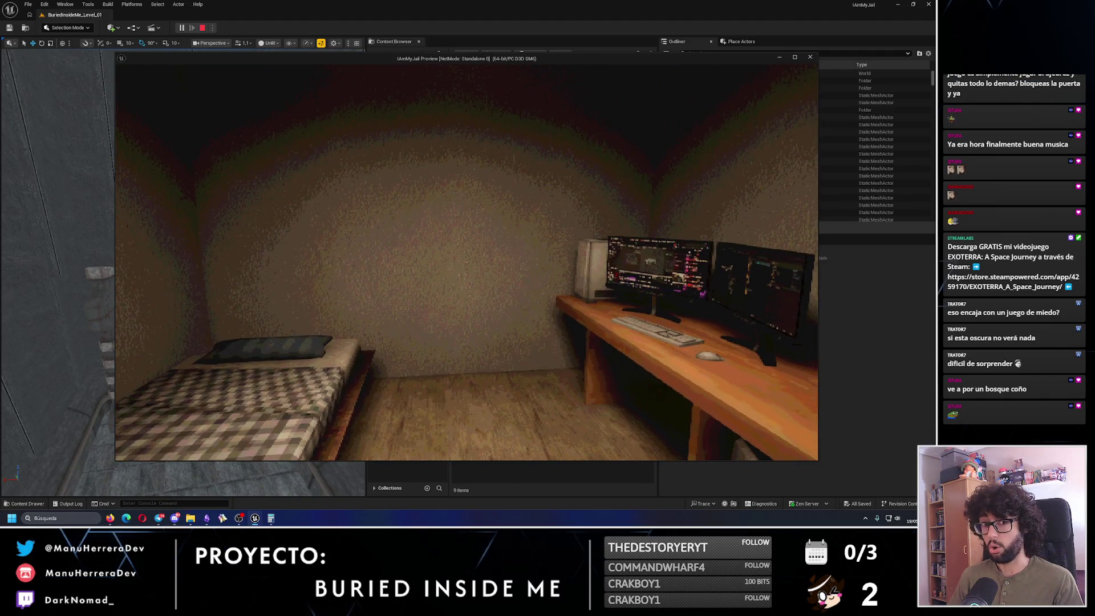
{"action": "key", "text": "w"}
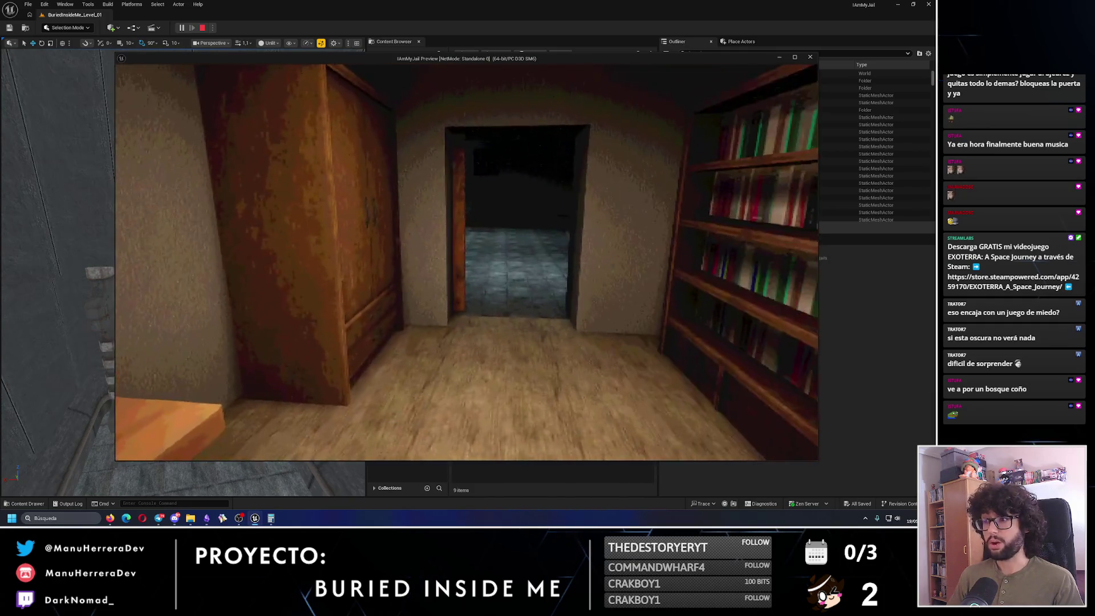
{"action": "key", "text": "w"}
{"action": "key", "text": "e"}
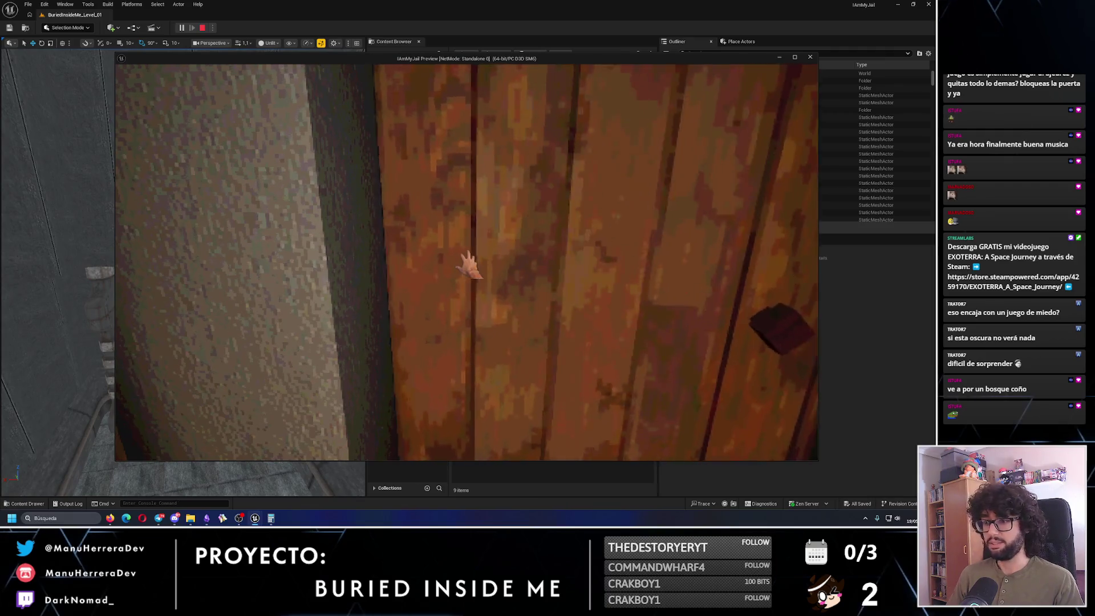
Walk past the desk and monitors to the far wooden door and open it.
{"action": "key", "text": "w"}
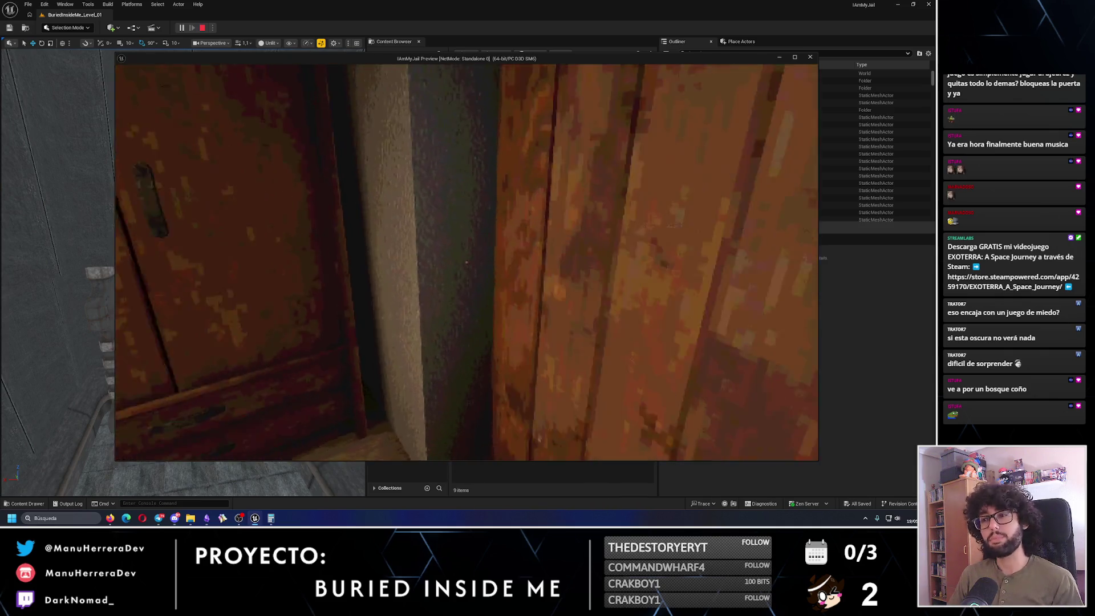
{"action": "key", "text": "w"}
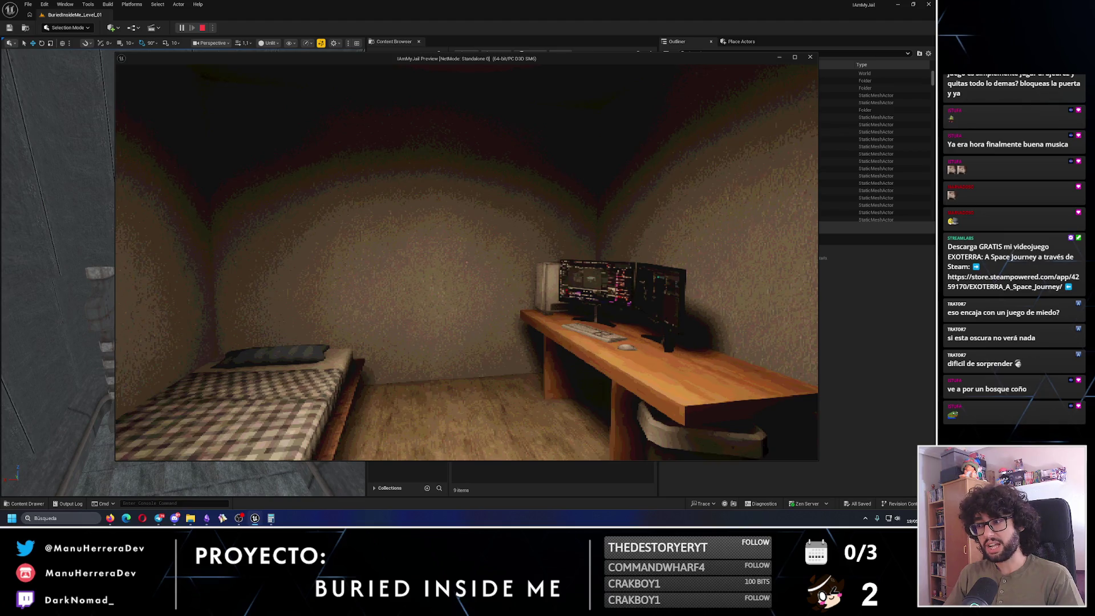
{"action": "key", "text": "w"}
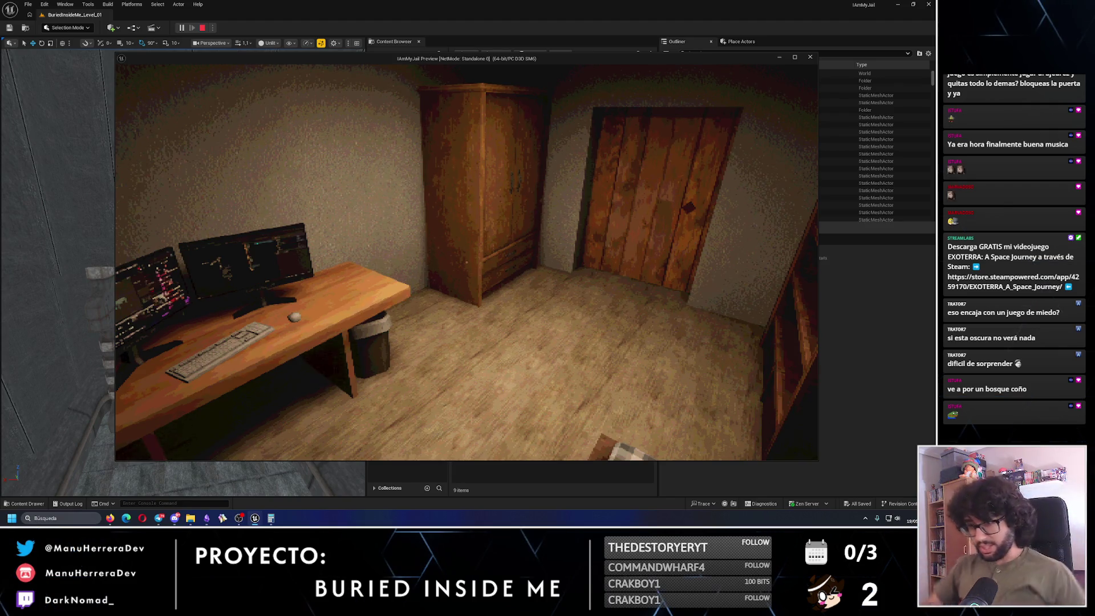
{"action": "key", "text": "w"}
{"action": "key", "text": "w"}
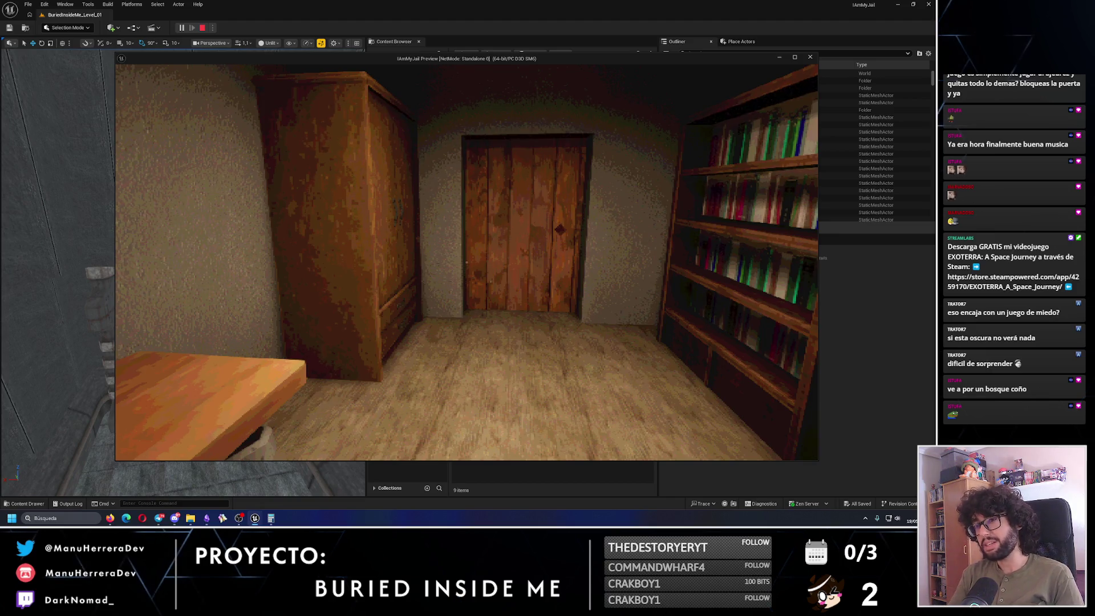
{"action": "key", "text": "w"}
{"action": "key", "text": "e"}
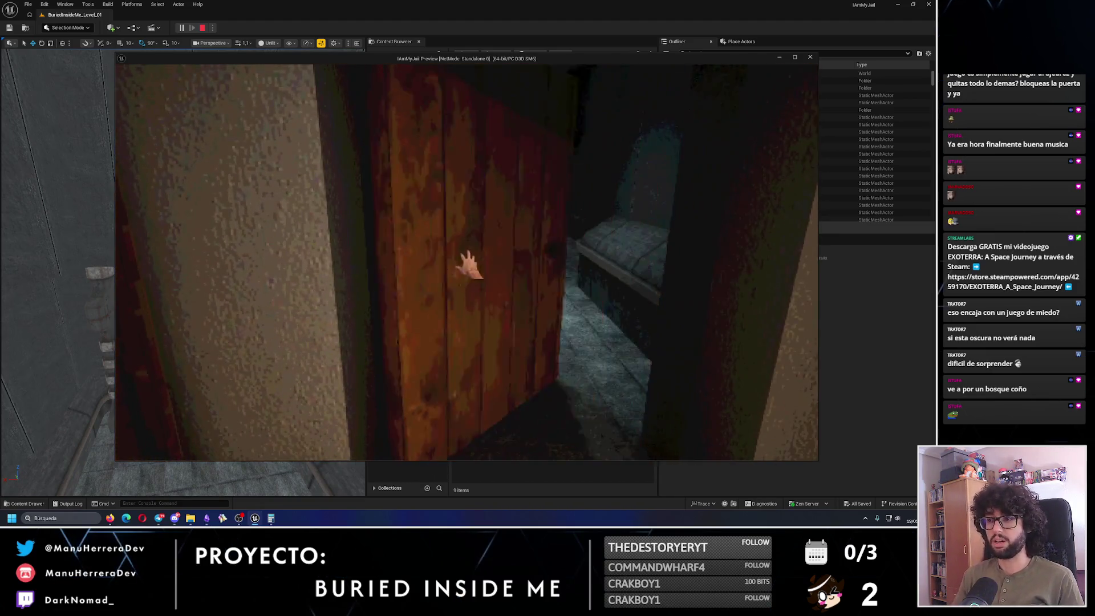
Enter the dim room, pull the lever at the box, then end the play-test with Escape.
{"action": "key", "text": "w"}
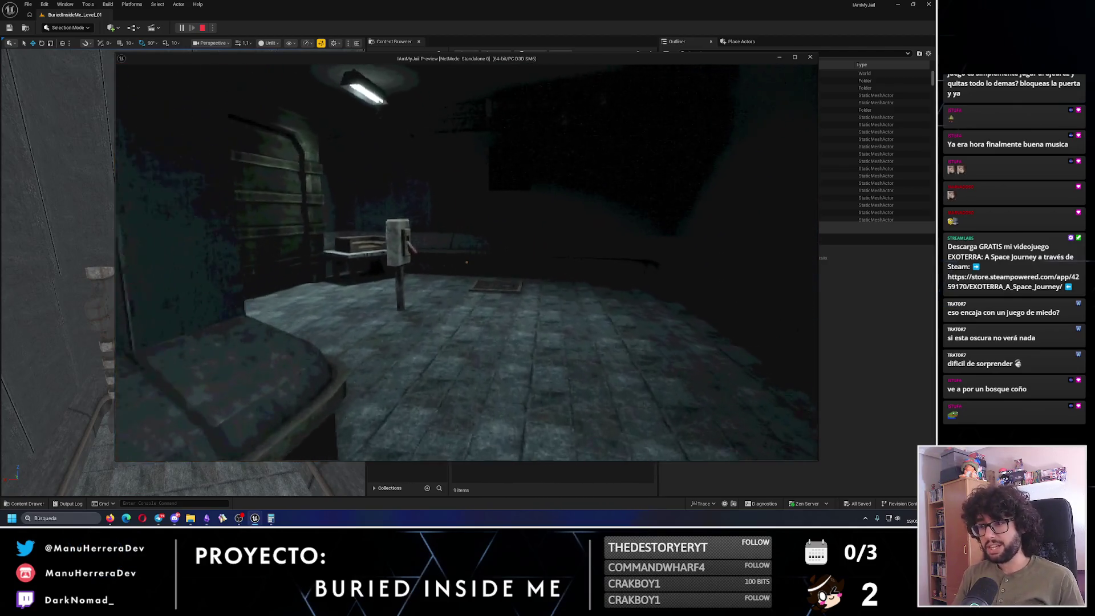
{"action": "key", "text": "w"}
{"action": "key", "text": "e"}
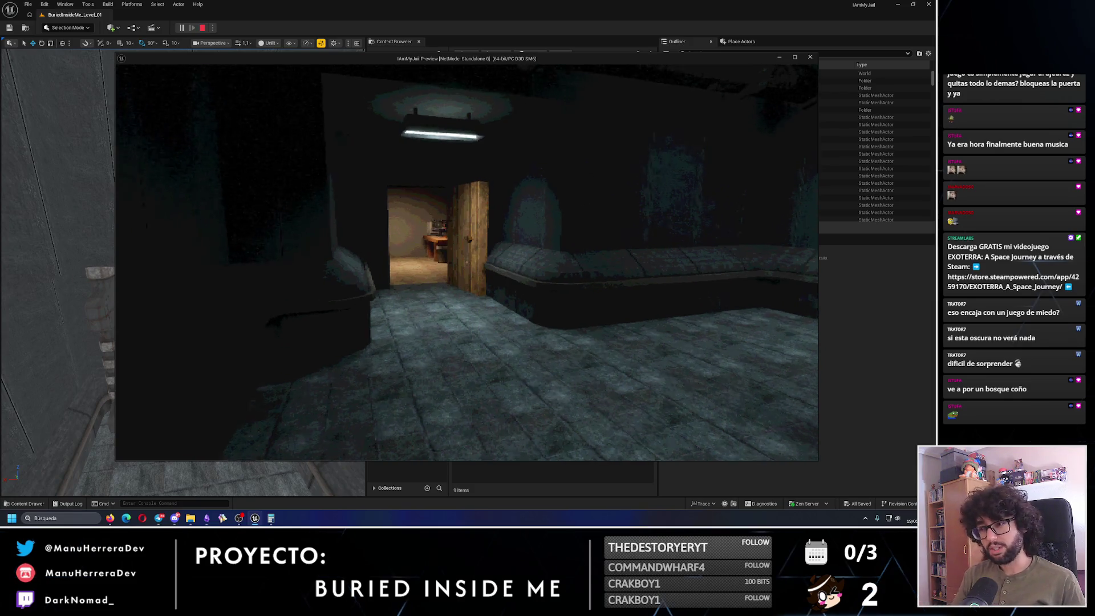
{"action": "key", "text": "Escape"}
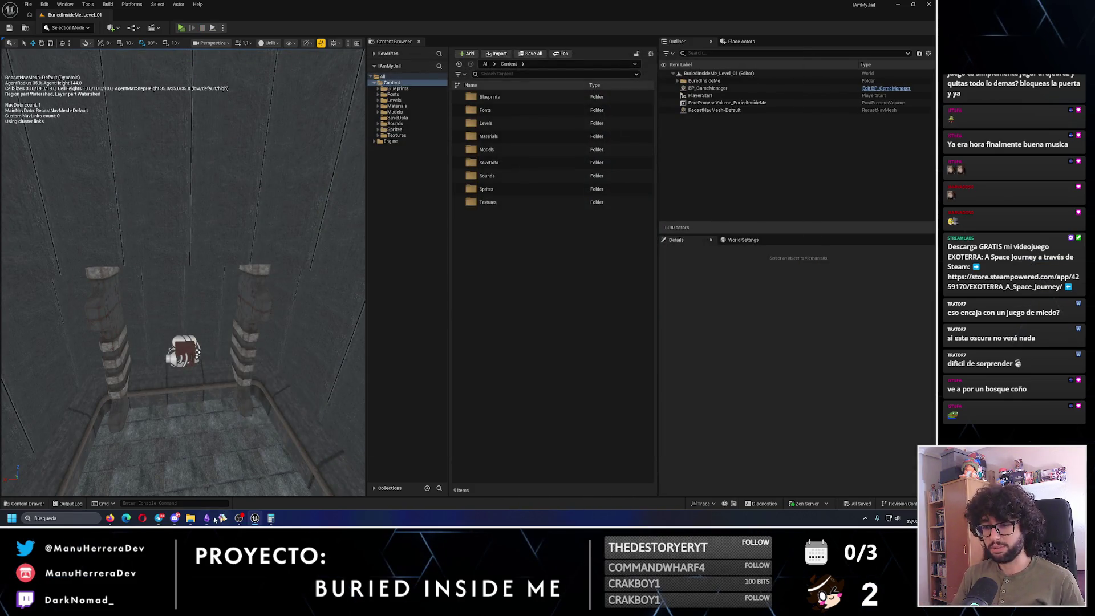
Switch from the editor to the Obsidian notes via the taskbar.
{"action": "left_click", "coordinate": [206, 518]}
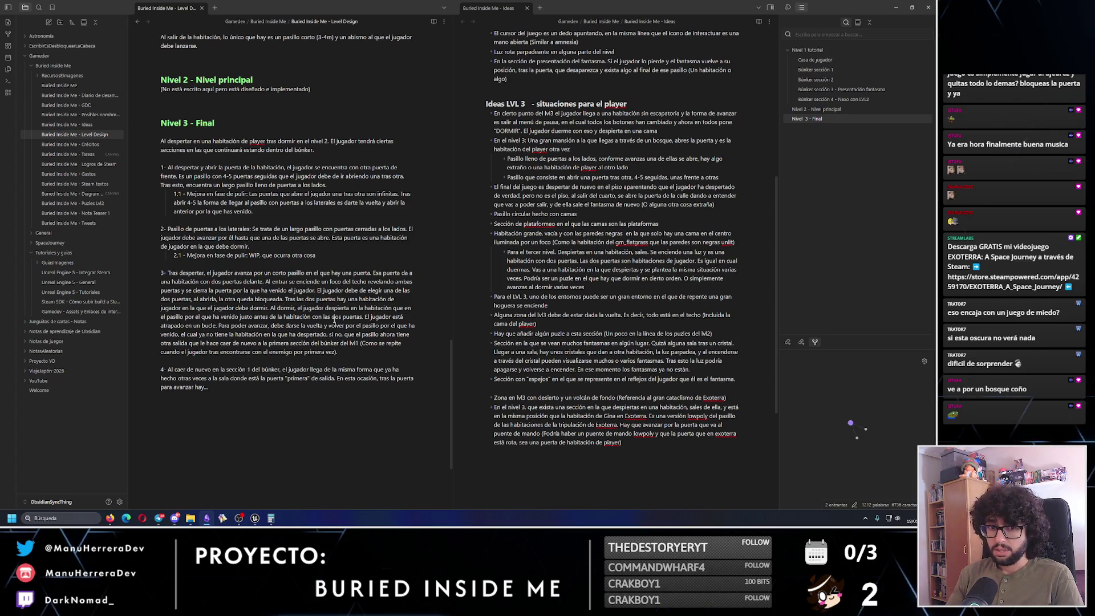
{"action": "left_click", "coordinate": [896, 7]}
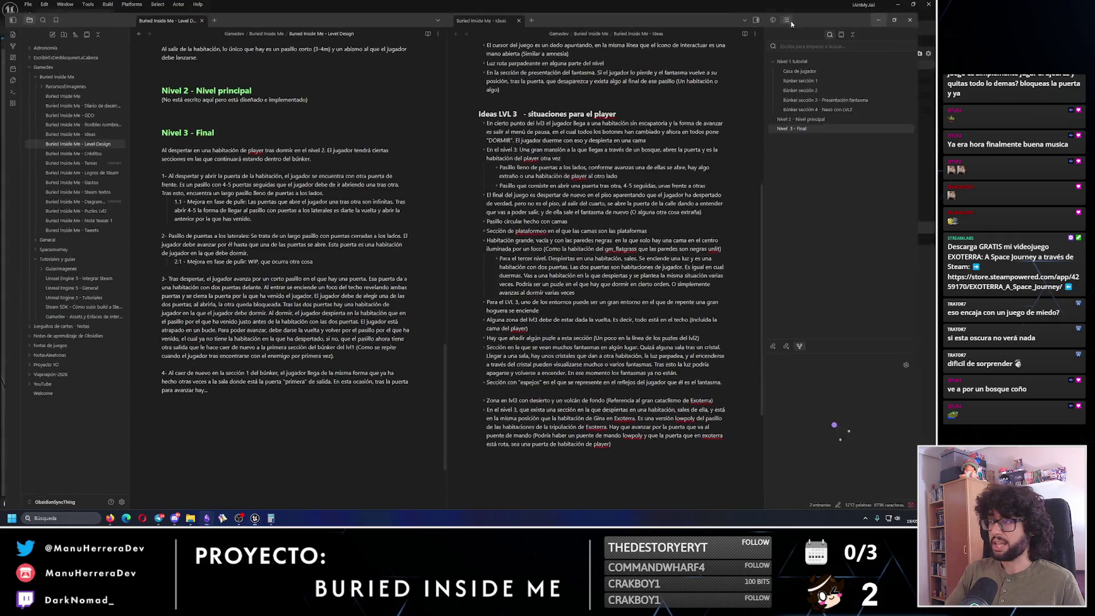
{"action": "key", "text": "s"}
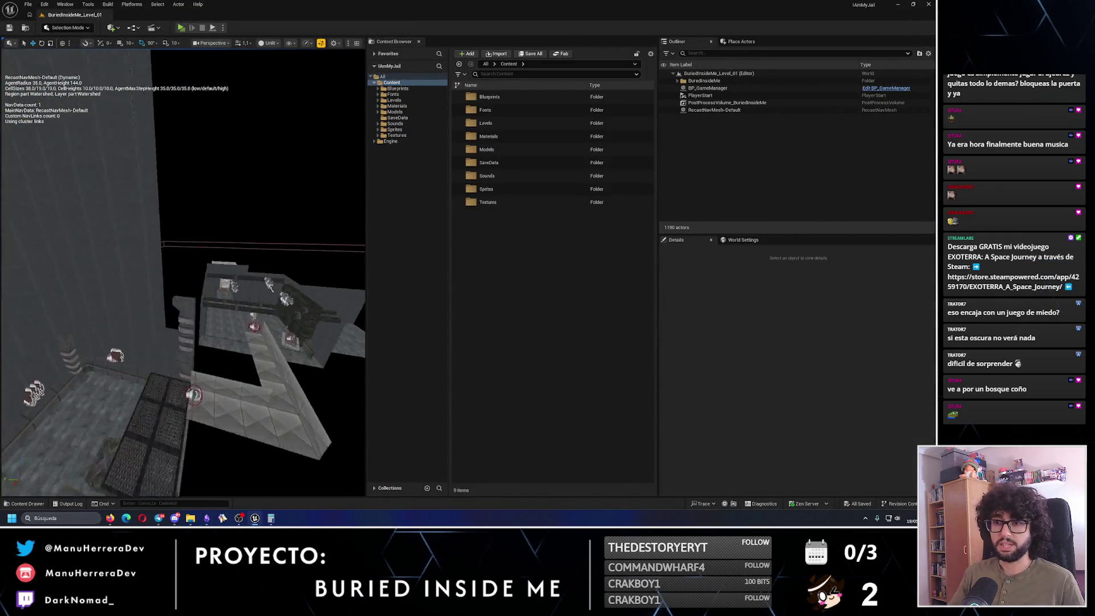
{"action": "key", "text": "s"}
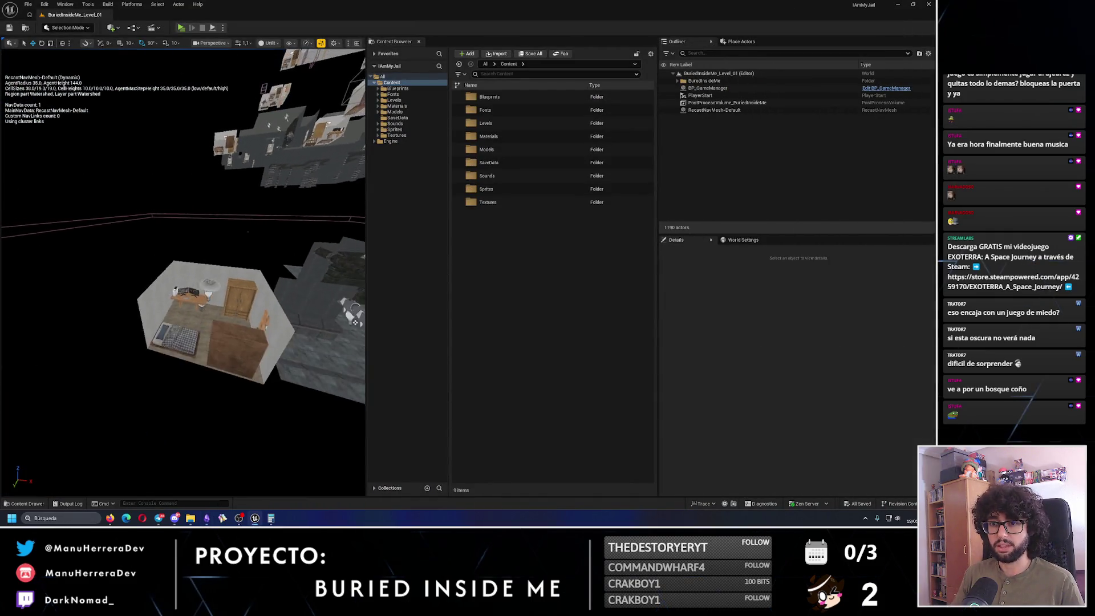
{"action": "key", "text": "alt+Tab"}
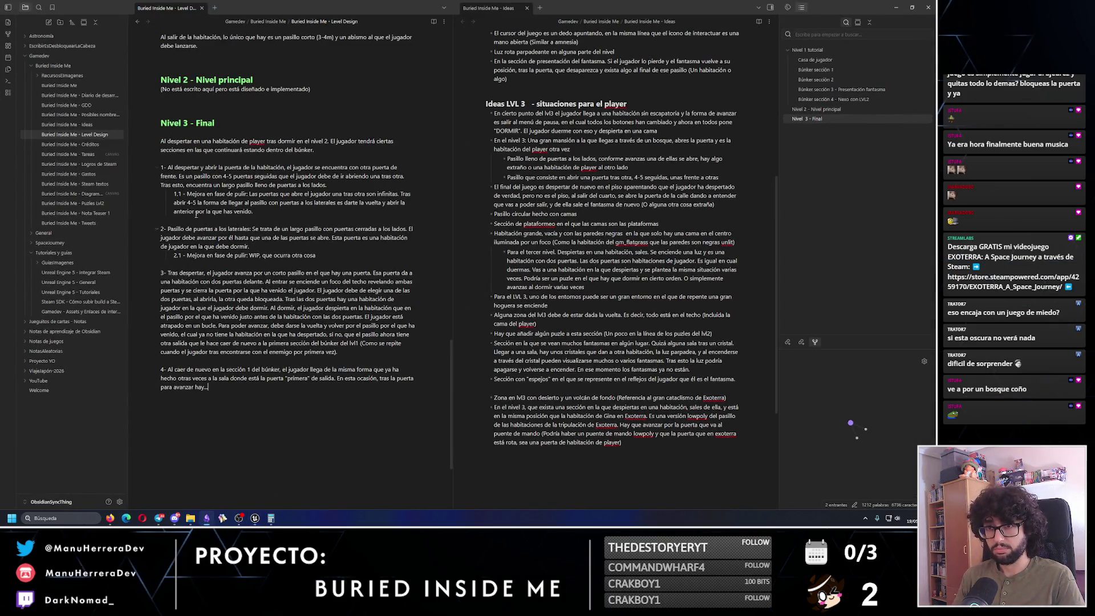
Rename the heading to 'Nivel 3 - Final v1' and start trimming the end of section 4.
{"action": "key", "text": "Up"}
{"action": "key", "text": "Up"}
{"action": "key", "text": "Up"}
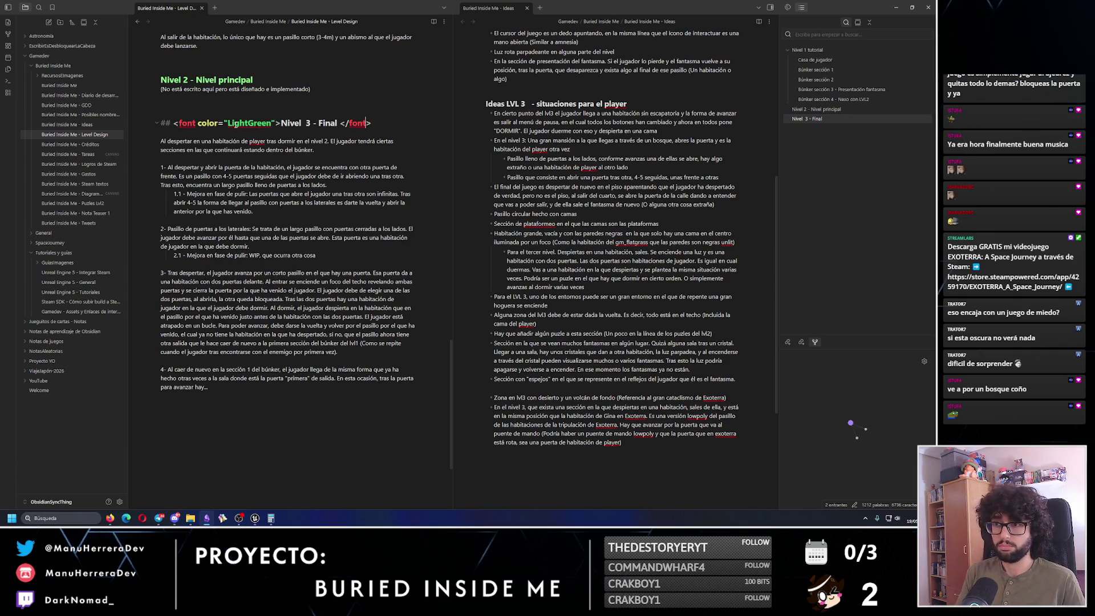
{"action": "type", "text": "v1"}
{"action": "left_click", "coordinate": [244, 389]}
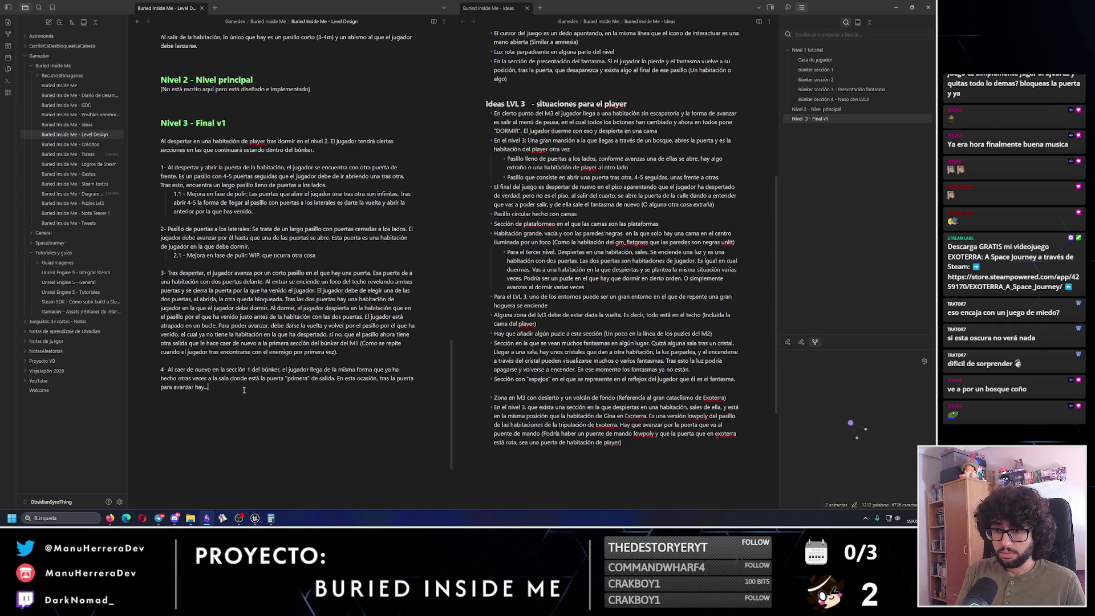
{"action": "key", "text": "BackSpace"}
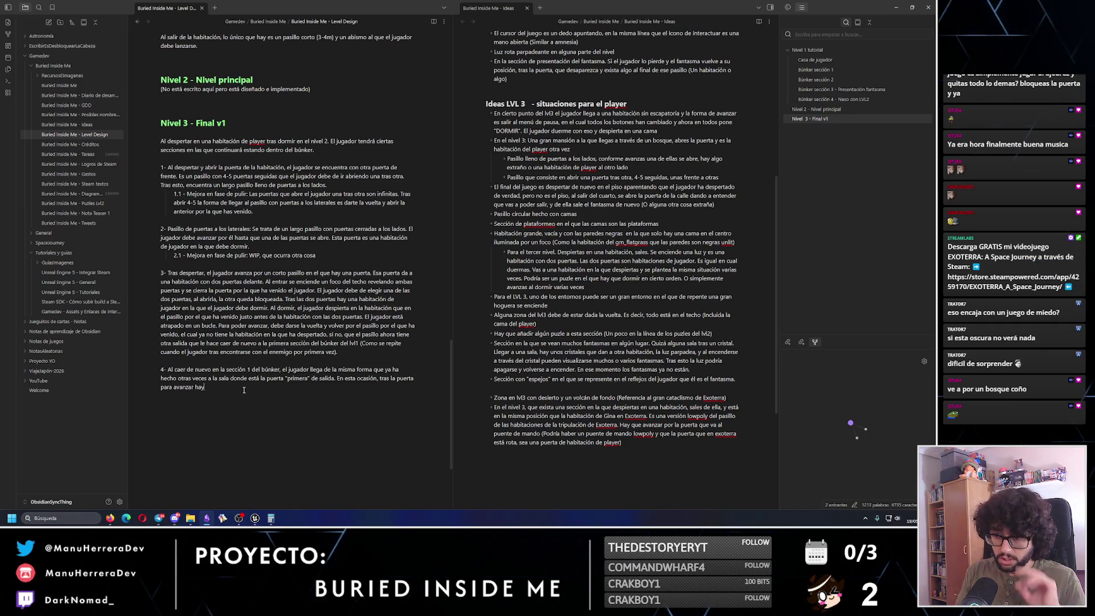
{"action": "key", "text": "BackSpace"}
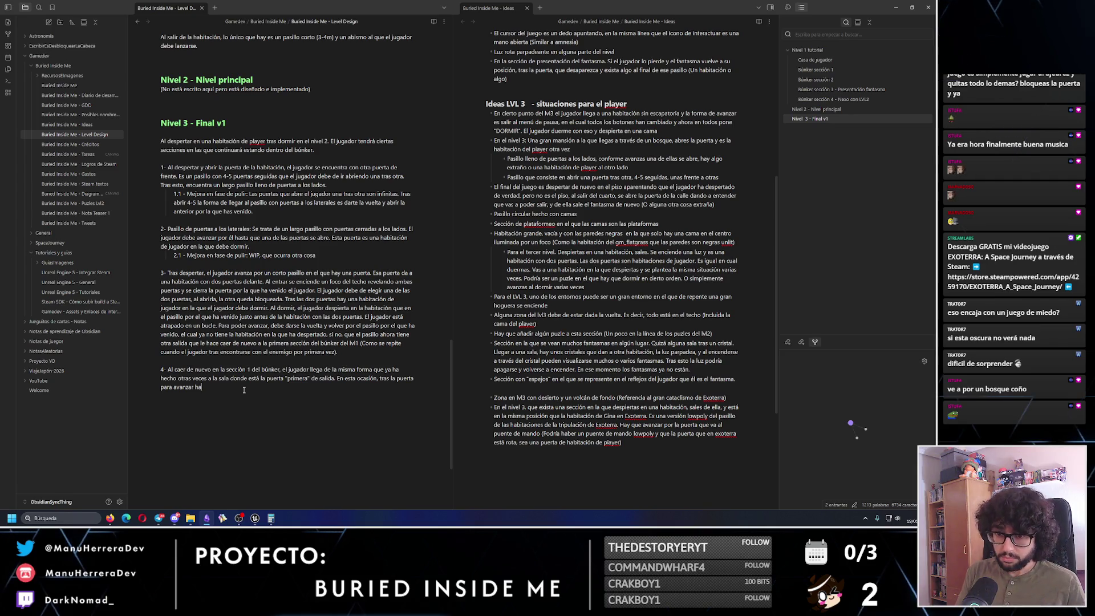
Remove section 4's trailing words so it can end 'hay un vacío negro (Una gran habitación)'.
{"action": "key", "text": "BackSpace"}
{"action": "key", "text": "BackSpace"}
{"action": "key", "text": "BackSpace"}
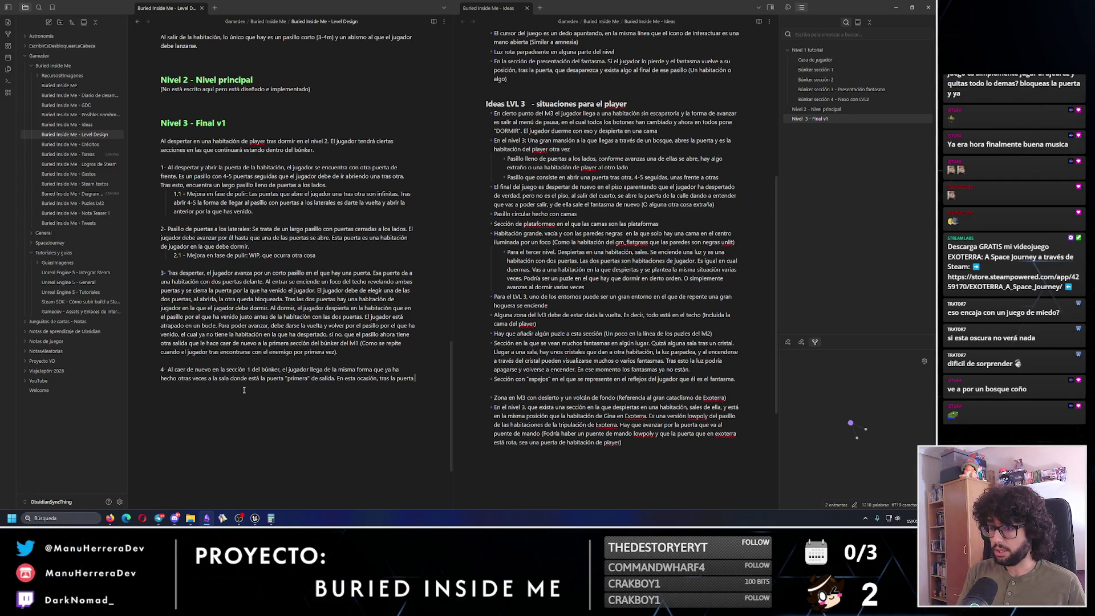
{"action": "type", "text": "hay un vacío negro ("}
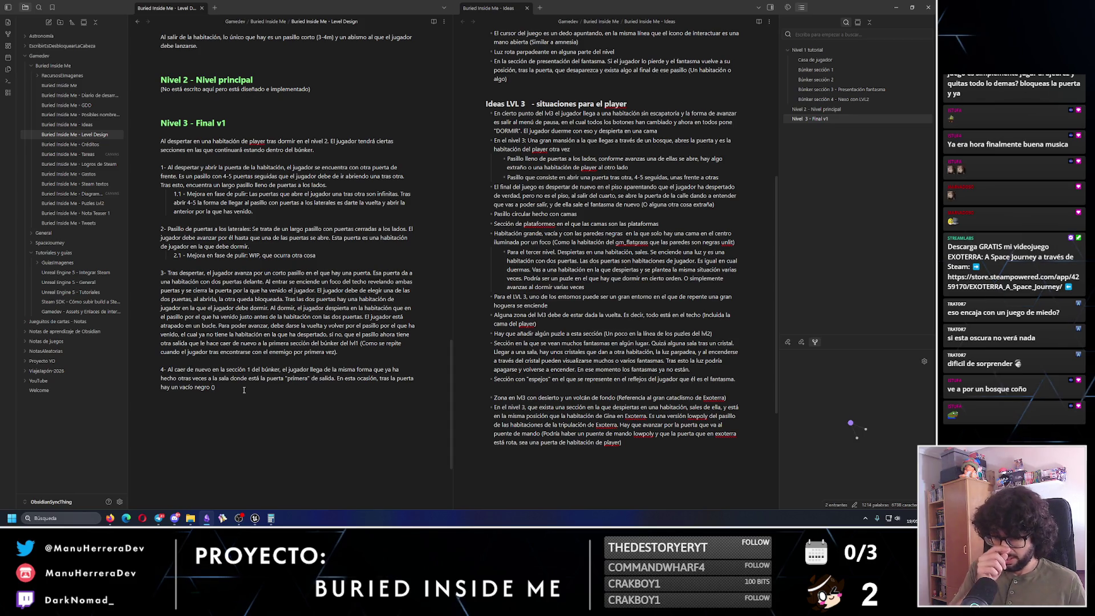
{"action": "type", "text": "habitación"}
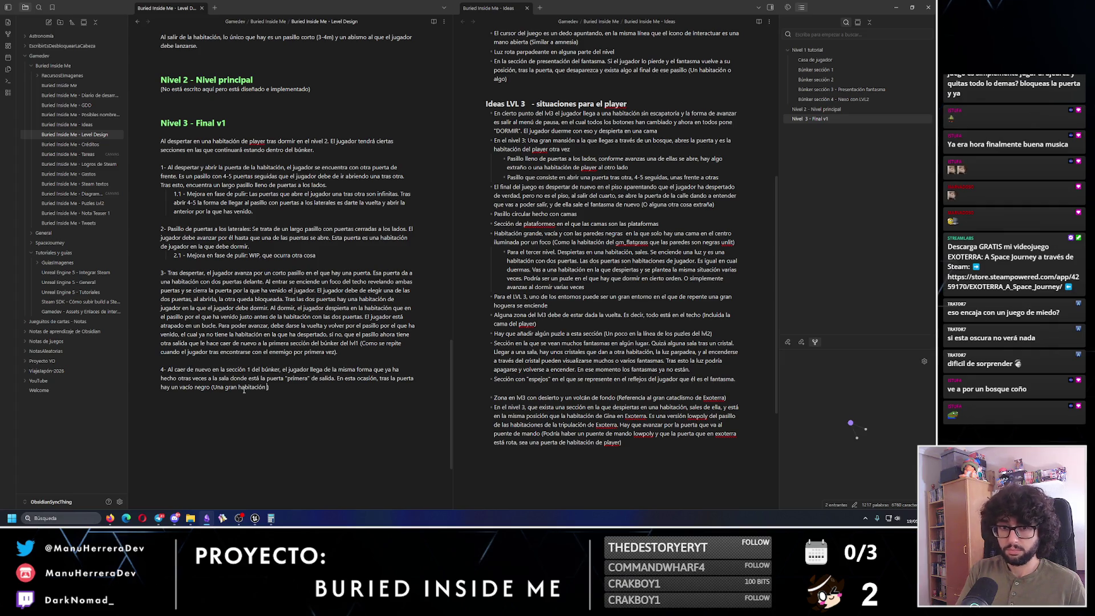